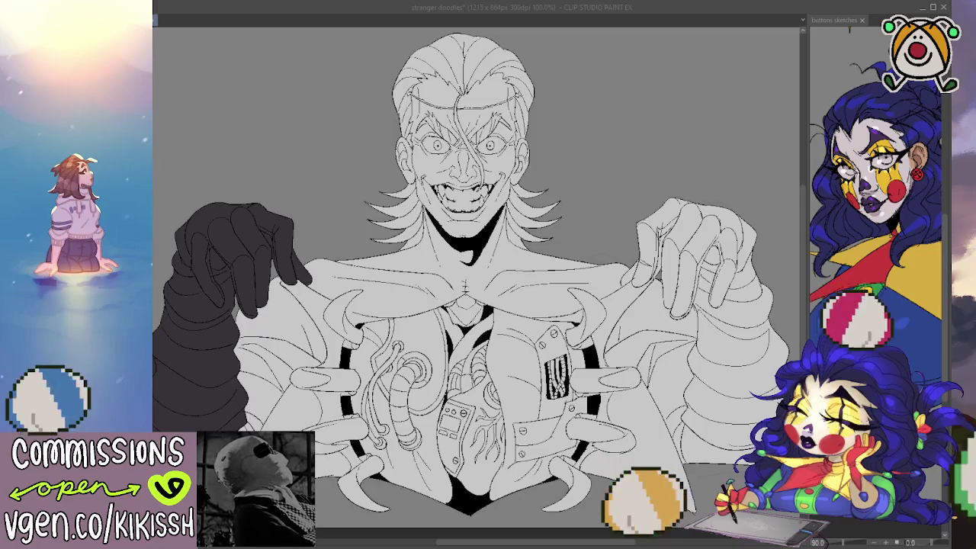
Step: Lasso-fill the right glove and sleeve with the same dark grey as the left glove
click(865, 174)
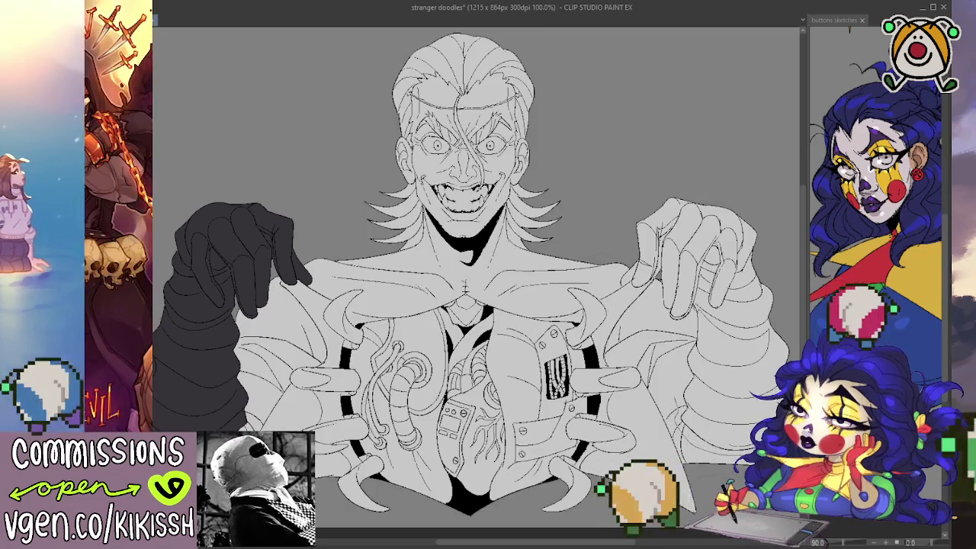
scroll(472, 274, right, 2)
mouse_move(777, 358)
mouse_down()
mouse_move(583, 281)
mouse_move(616, 291)
mouse_up()
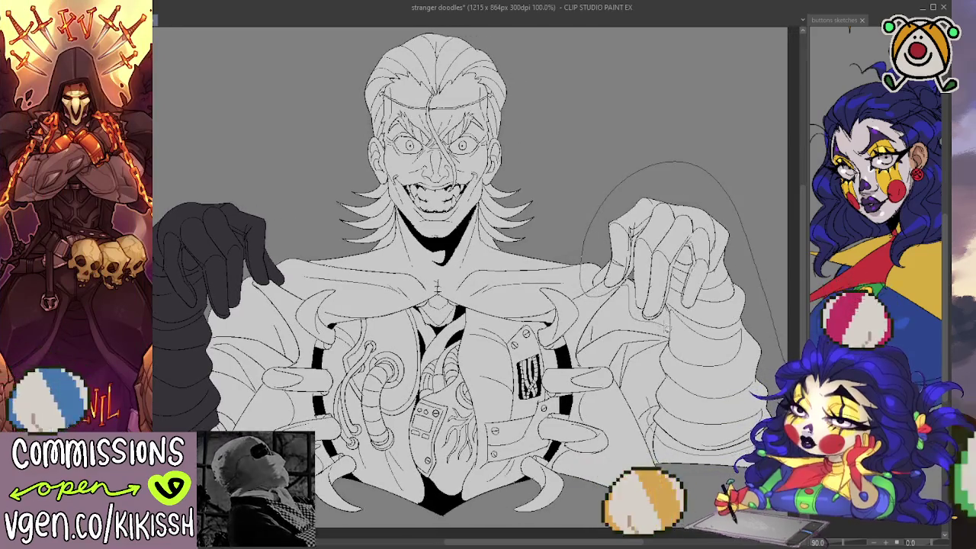
drag(666, 325, 652, 385)
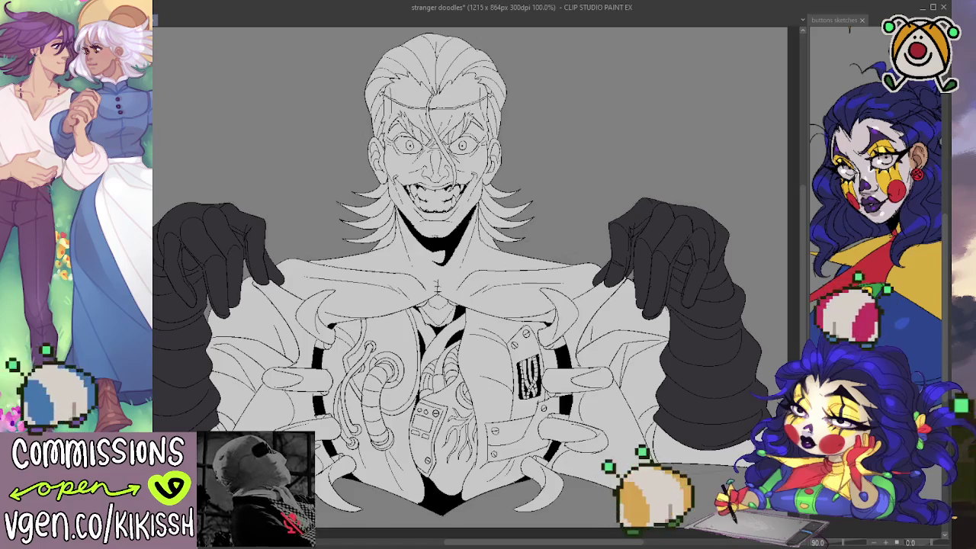
Step: Undo to bring back the white fill on the lower-left coat flap
scroll(479, 278, down, 1)
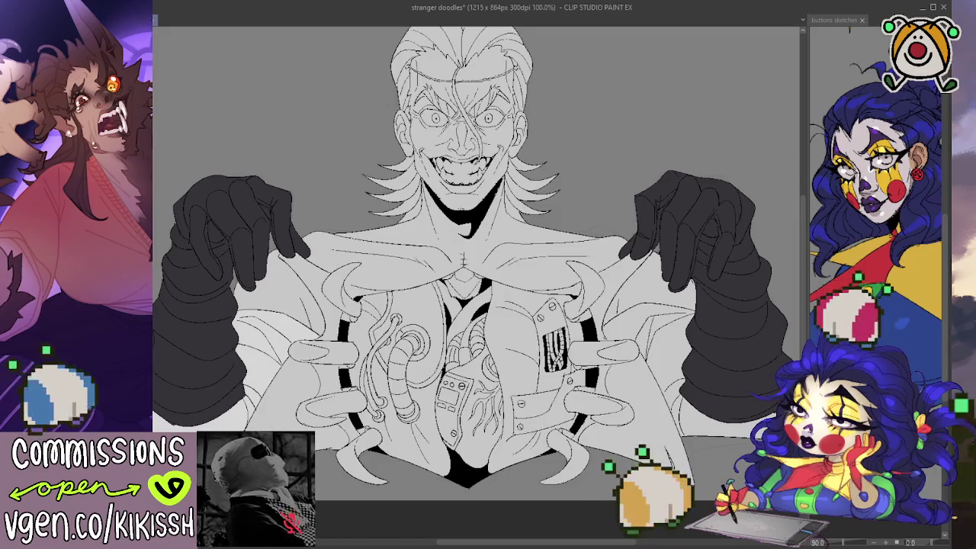
key(ctrl+z)
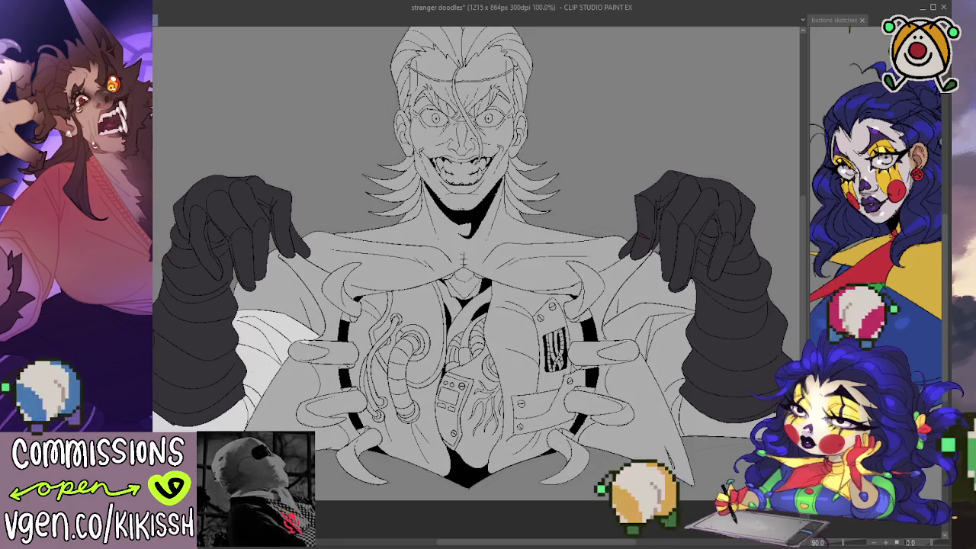
drag(768, 324, 757, 314)
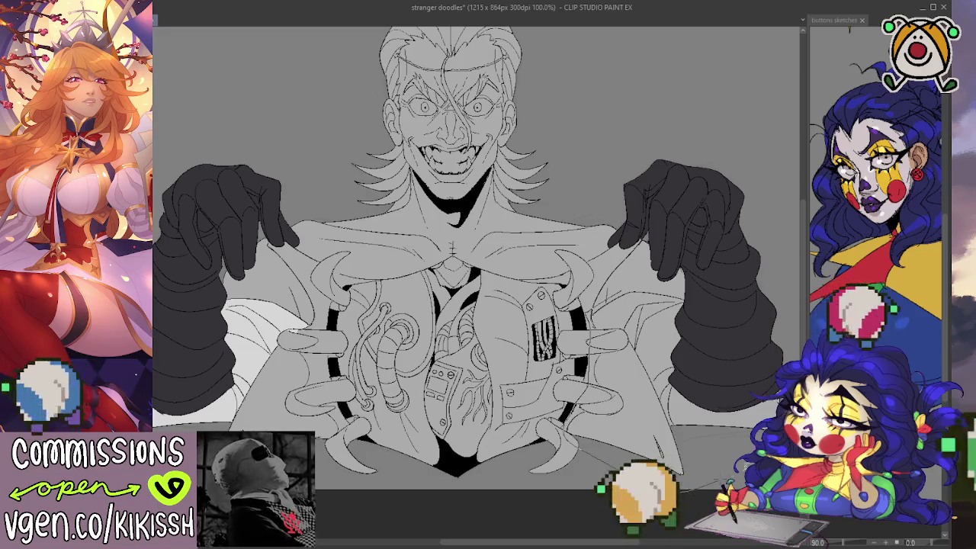
Step: Lasso-fill the coat panel beside the right sleeve with white
mouse_move(771, 377)
mouse_down()
mouse_move(629, 282)
mouse_move(663, 458)
mouse_up()
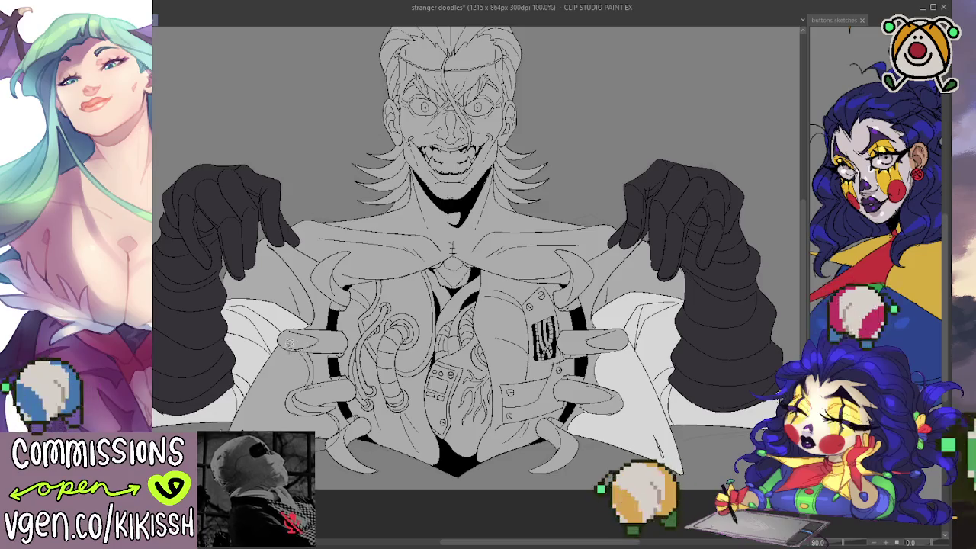
Step: Fill the left hand's lower fingers with the lighter base colour
drag(309, 320, 247, 427)
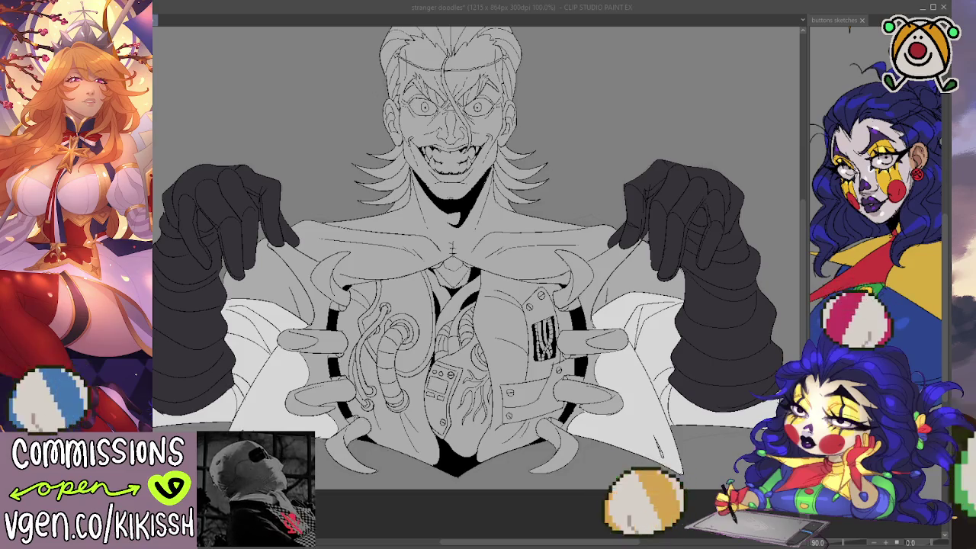
Step: Fill the lower coat flap with white
click(649, 427)
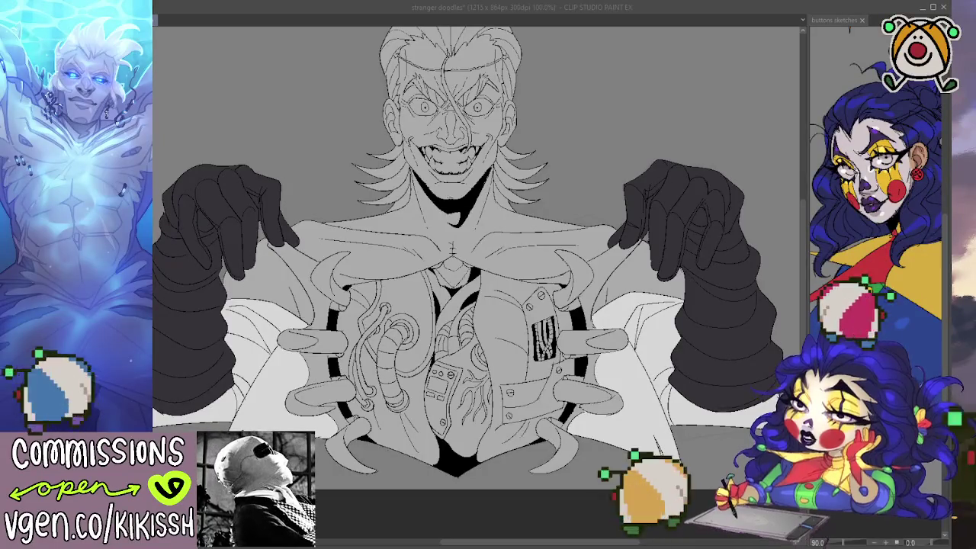
drag(450, 259, 514, 270)
drag(680, 409, 697, 425)
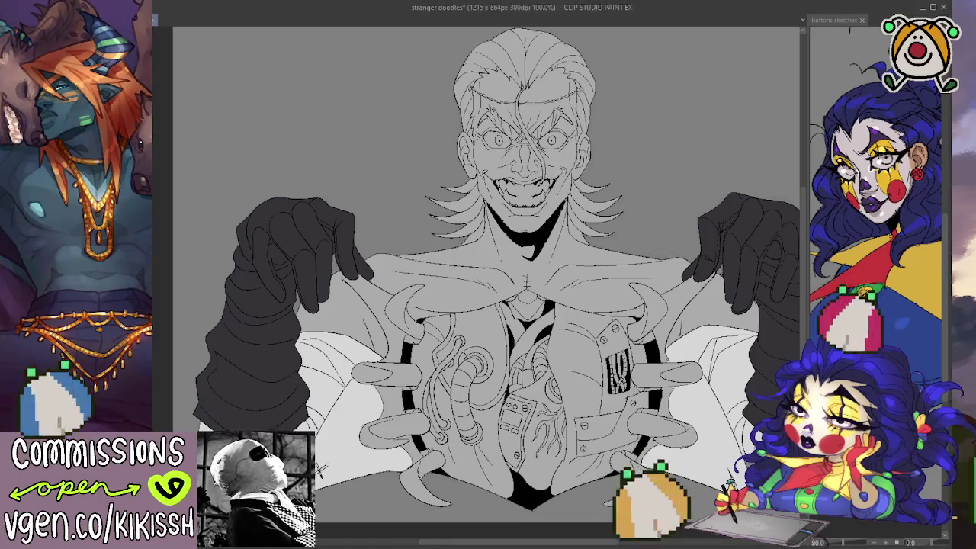
drag(557, 368, 554, 351)
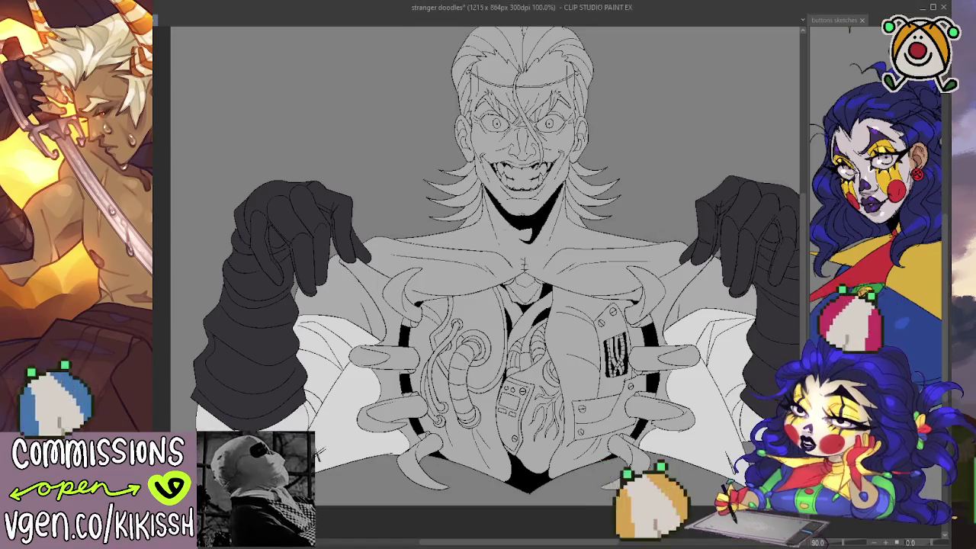
drag(628, 136, 601, 151)
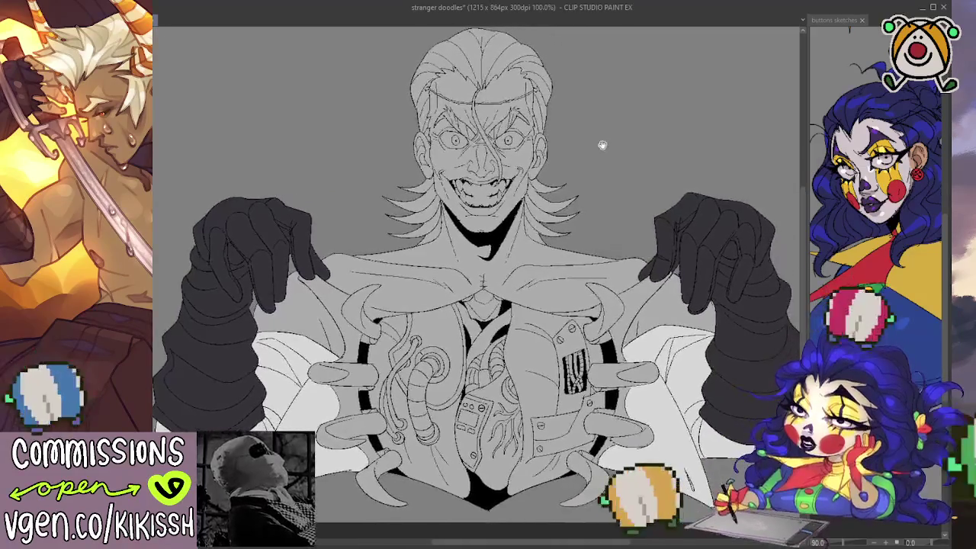
scroll(600, 150, up, 1)
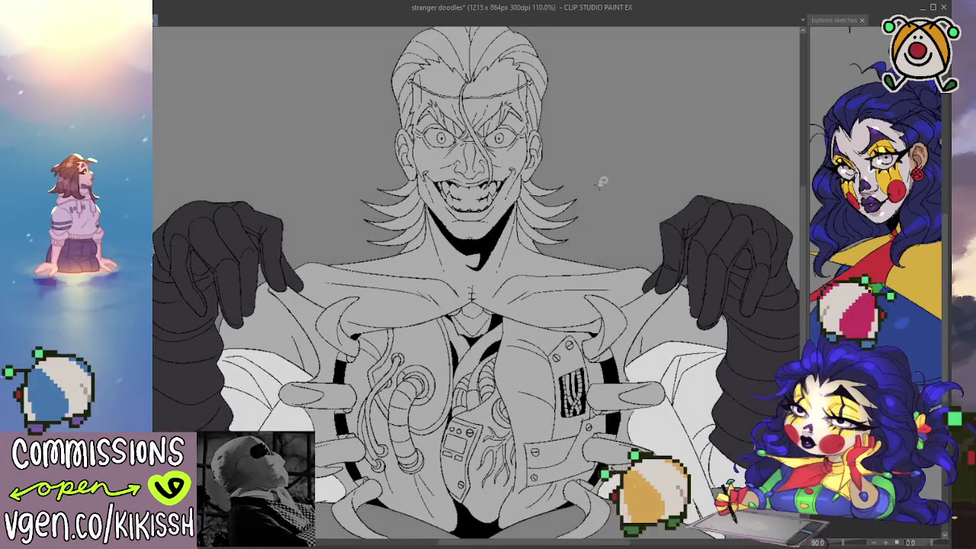
drag(602, 202, 561, 210)
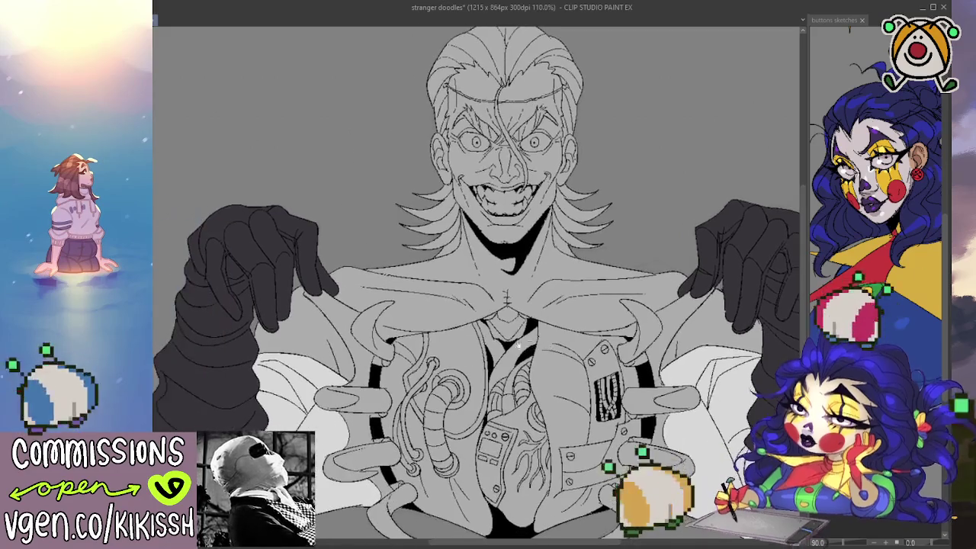
drag(458, 305, 532, 297)
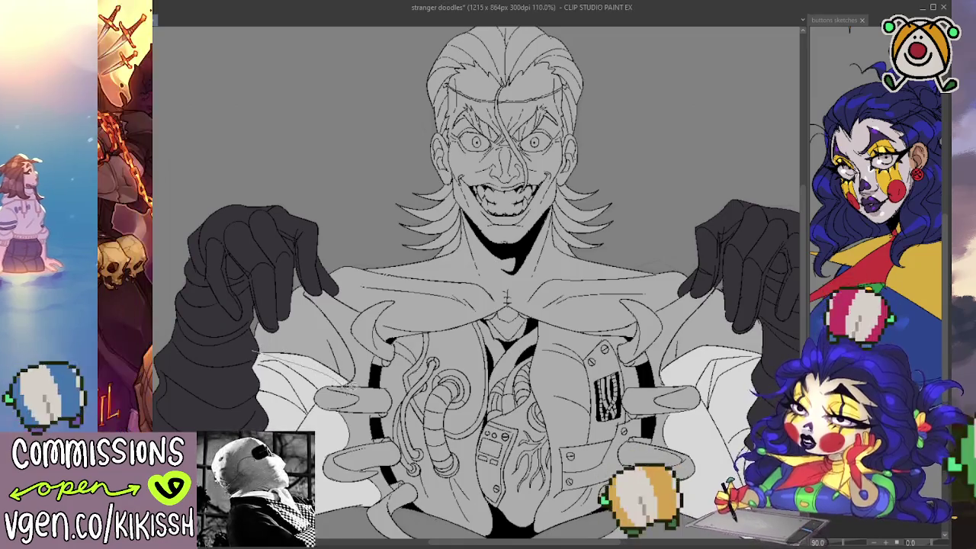
mouse_move(312, 276)
mouse_down()
mouse_move(259, 365)
mouse_move(251, 321)
mouse_up()
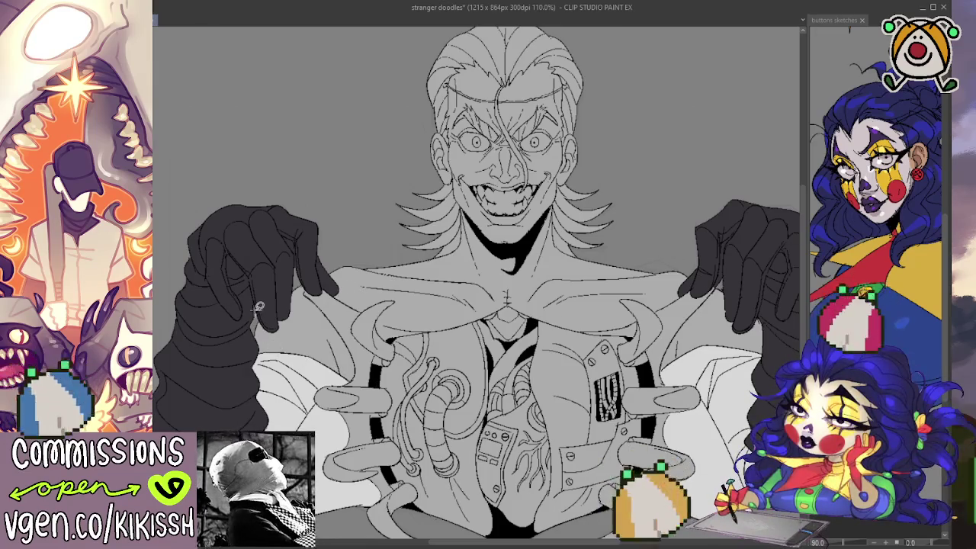
Step: Lasso-fill the left shoulder beside the glove with peach skin tone, undoing stray outlines and spills
drag(259, 306, 247, 356)
drag(259, 299, 339, 298)
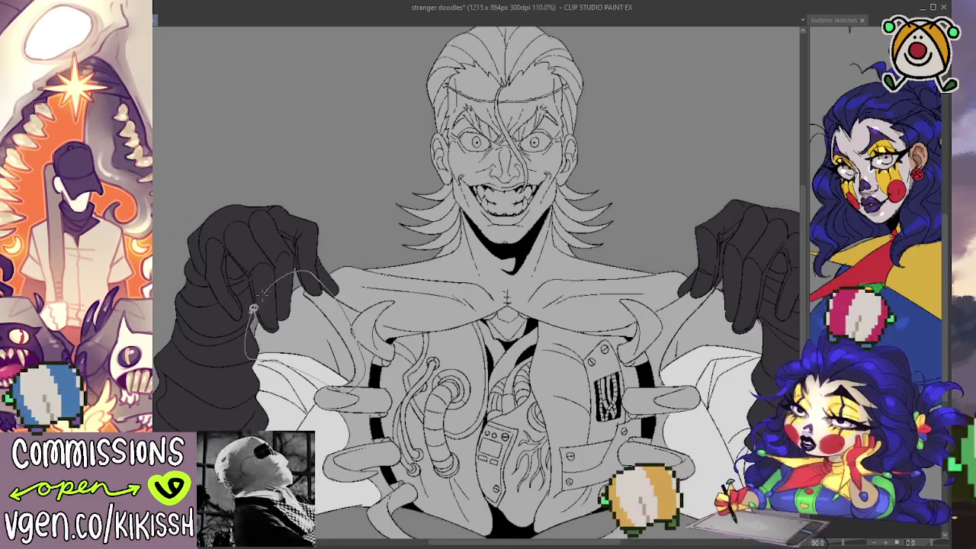
key(ctrl+z)
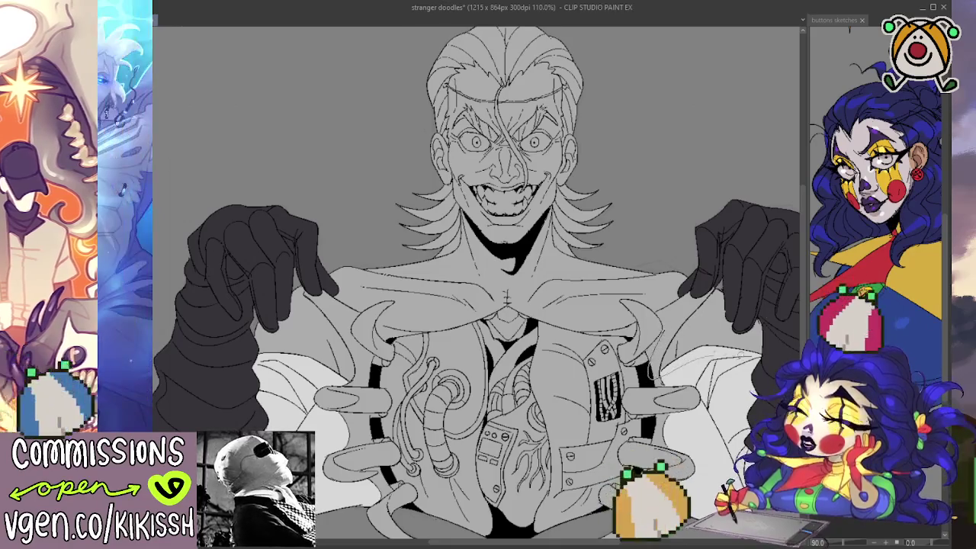
drag(770, 355, 739, 291)
key(ctrl+z)
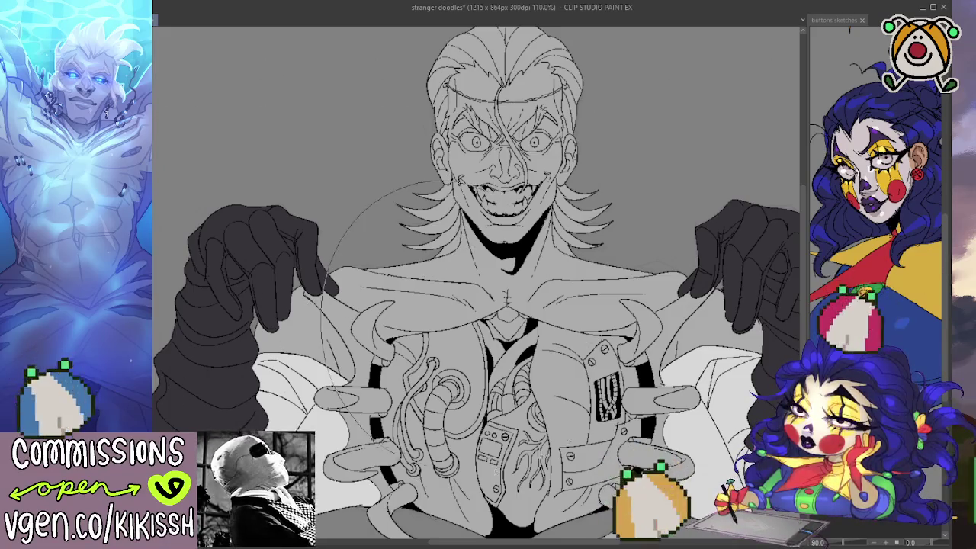
click(432, 307)
key(ctrl+z)
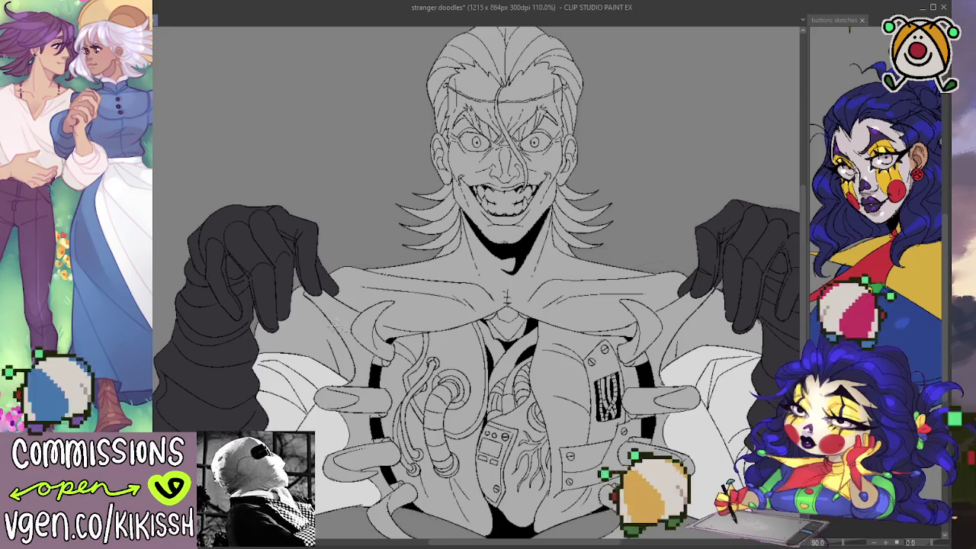
drag(280, 292, 245, 350)
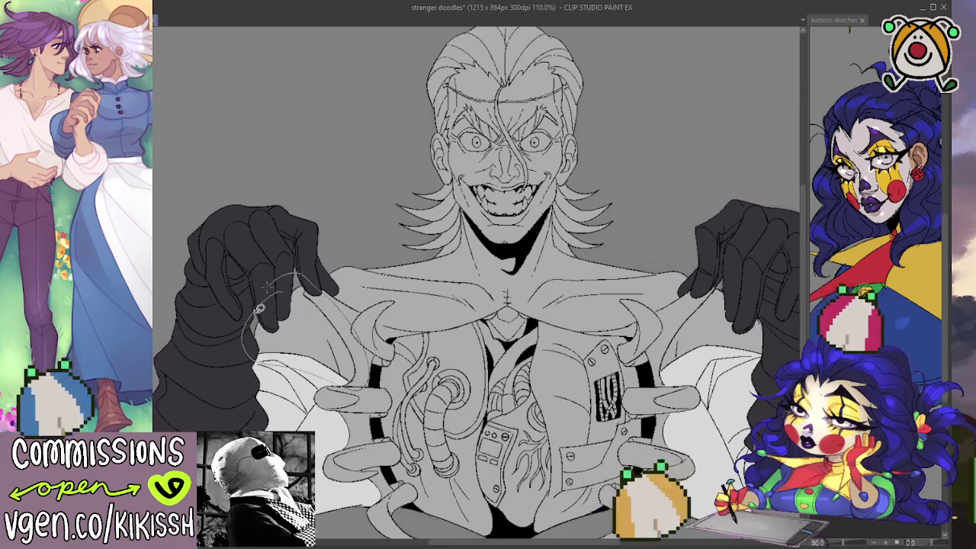
drag(353, 315, 305, 288)
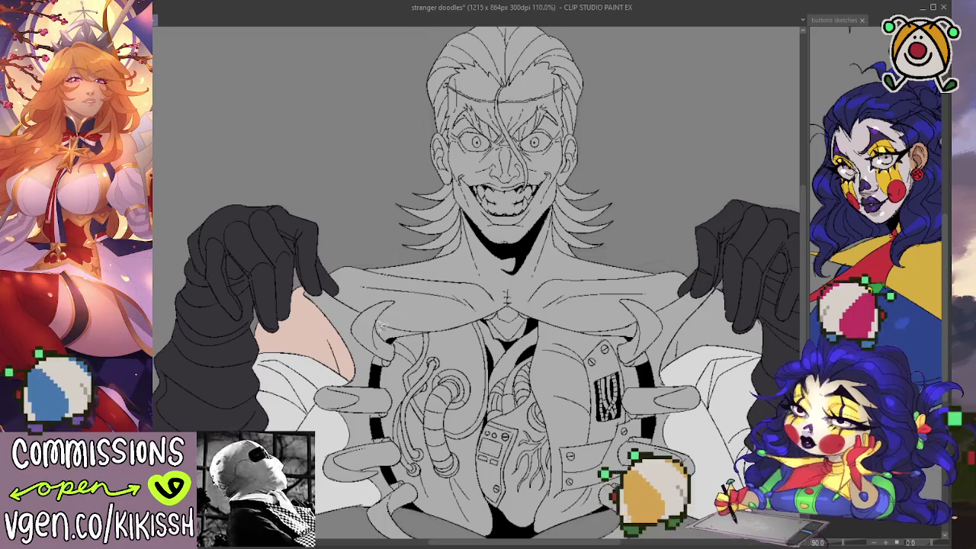
Step: Close off the upper chest and right shoulder, then fill them with peach skin tone
mouse_move(377, 339)
mouse_down()
mouse_move(500, 312)
mouse_move(627, 329)
mouse_up()
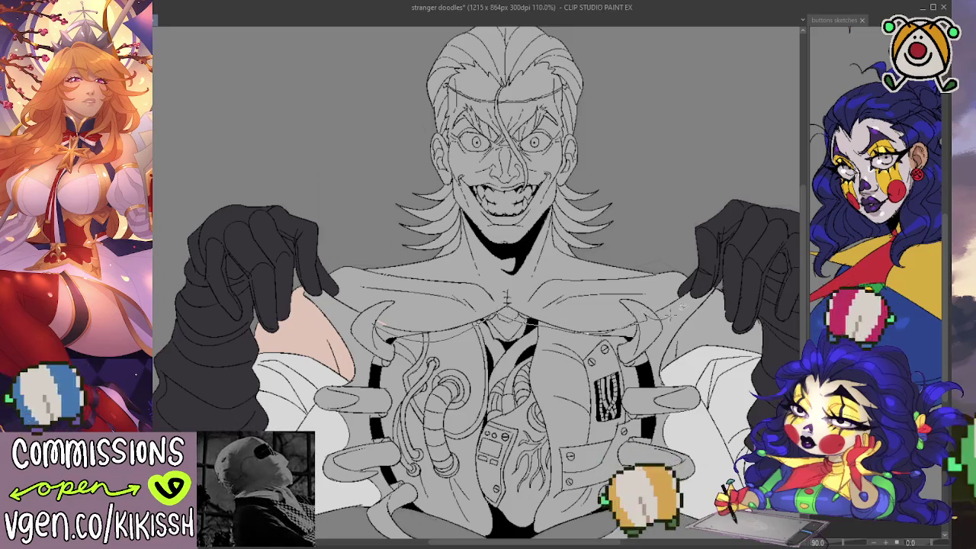
drag(694, 271, 583, 246)
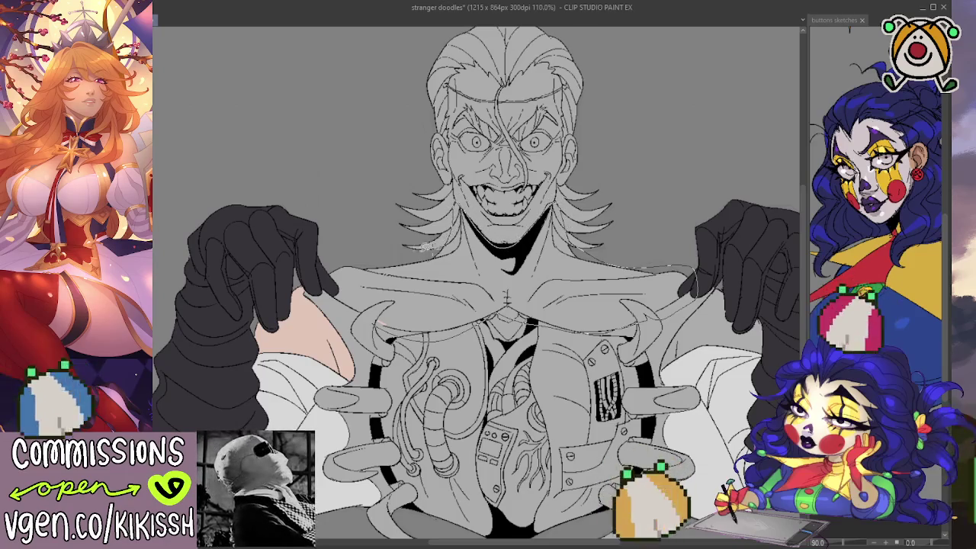
click(390, 328)
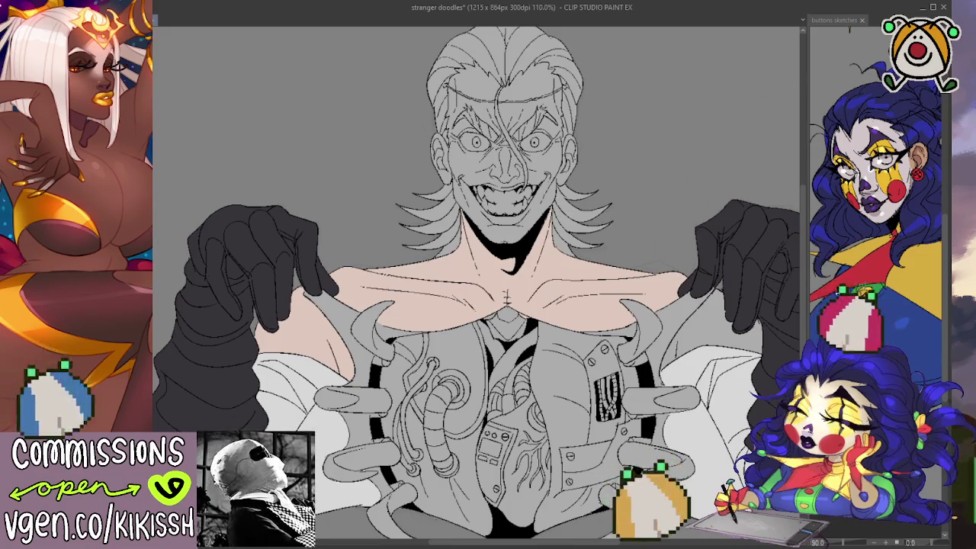
drag(701, 289, 704, 296)
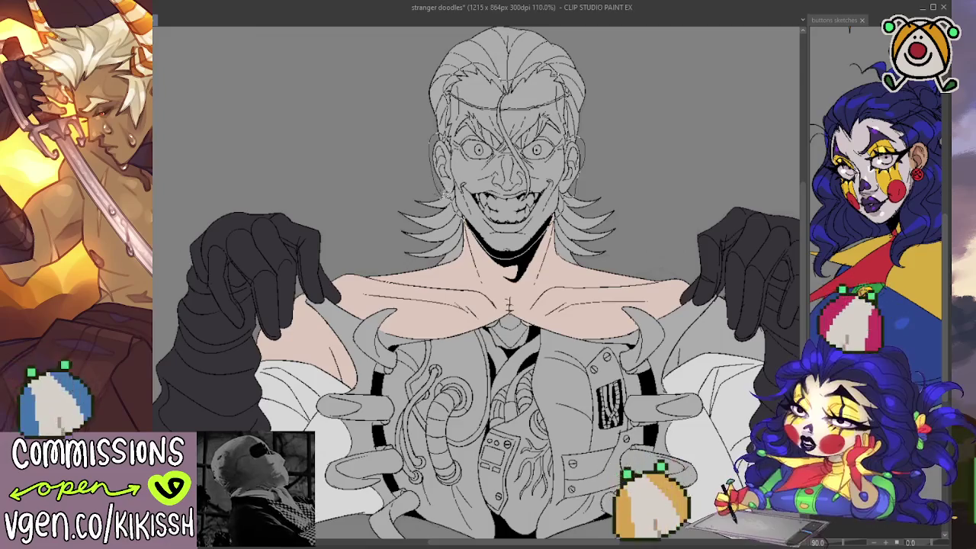
Step: Fill the face with peach skin tone and the hair with flat white
click(444, 194)
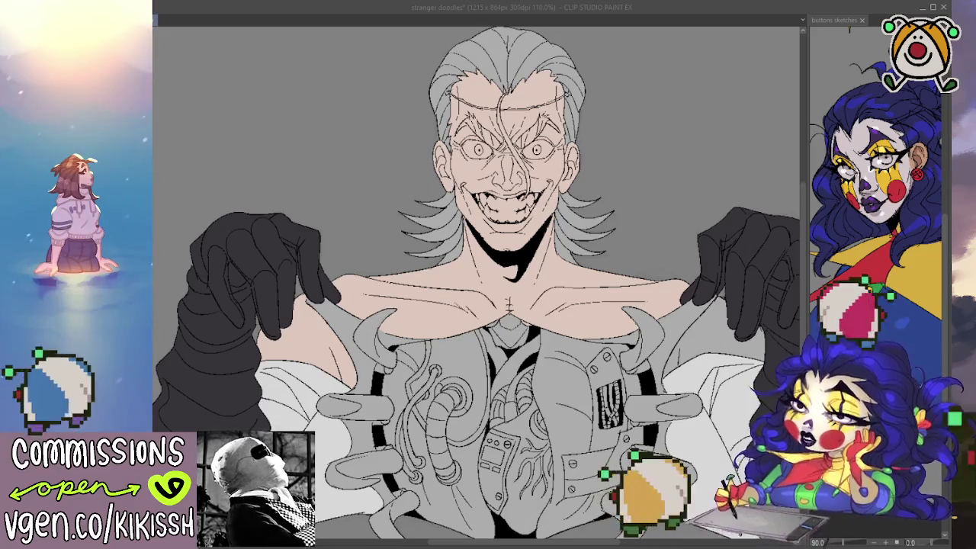
key(alt+Tab)
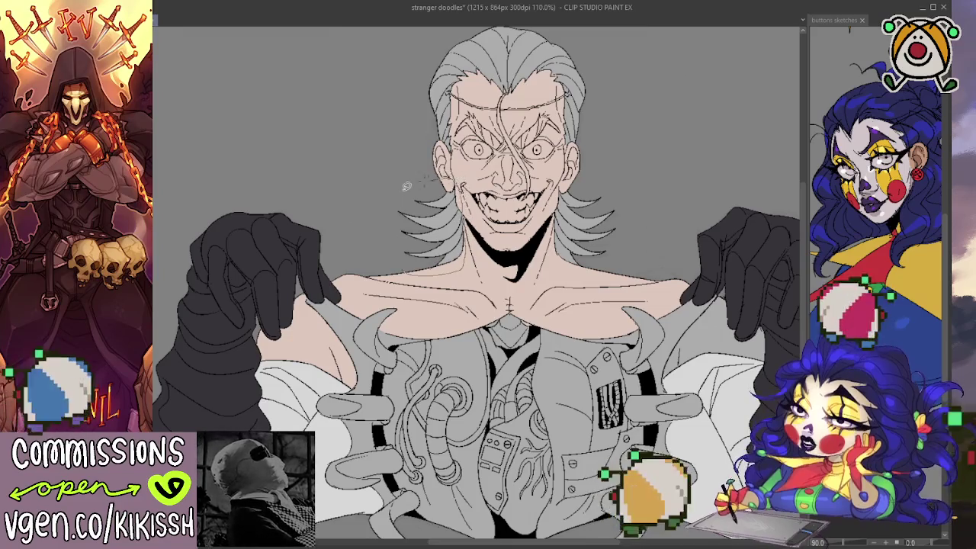
drag(408, 202, 458, 256)
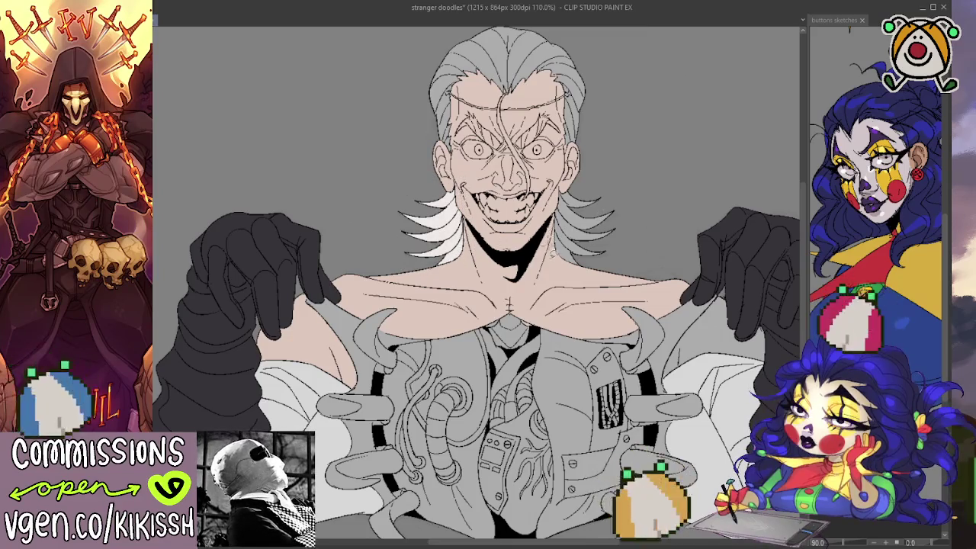
drag(629, 236, 558, 217)
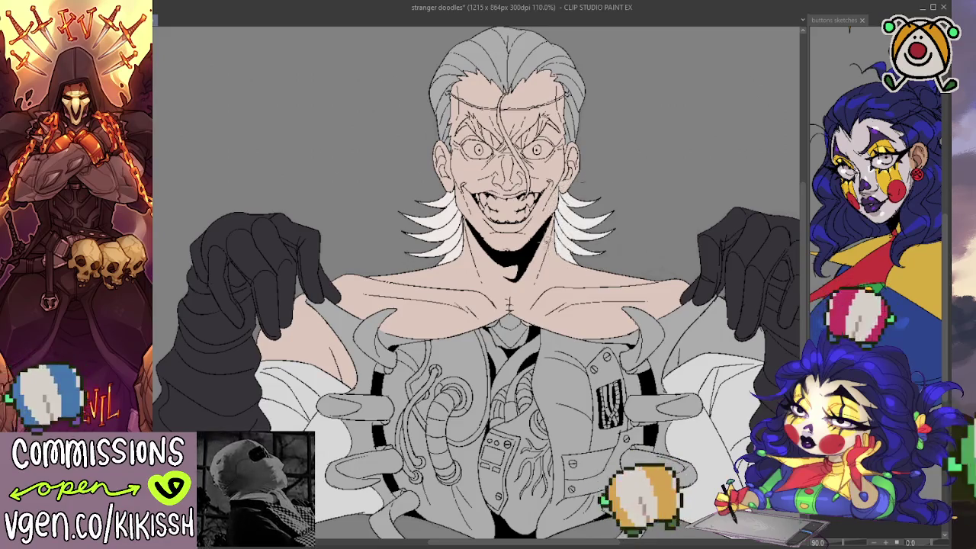
scroll(579, 195, up, 2)
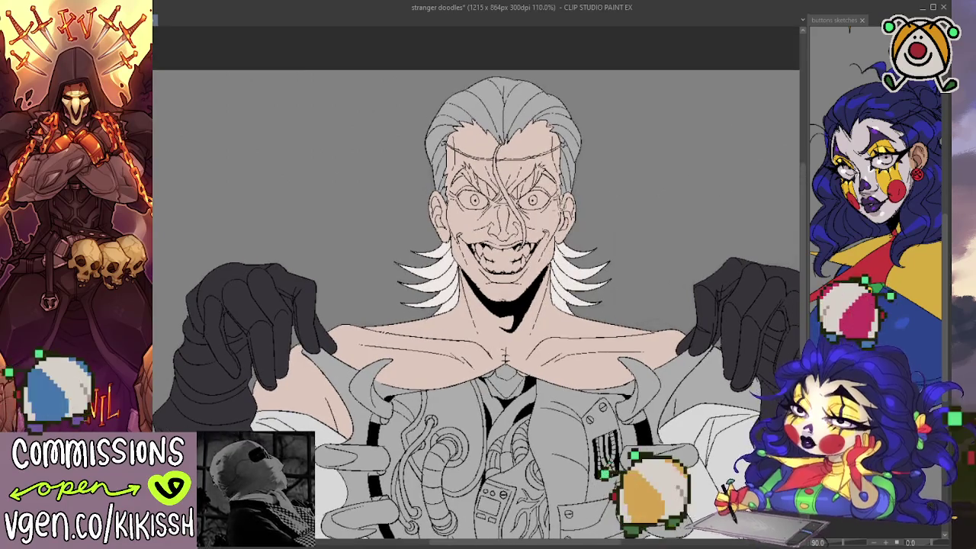
mouse_move(572, 192)
mouse_down()
mouse_move(478, 69)
mouse_move(424, 164)
mouse_up()
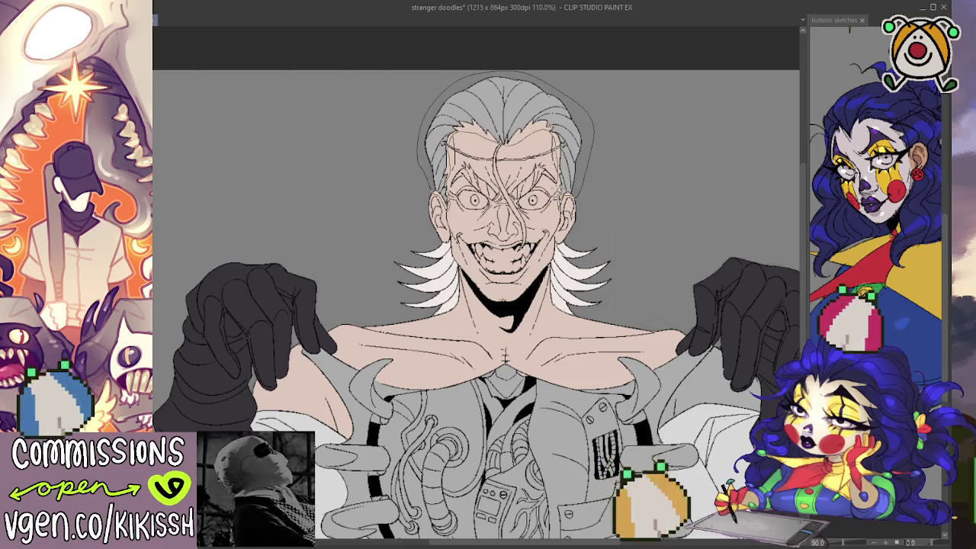
click(574, 205)
drag(616, 183, 603, 172)
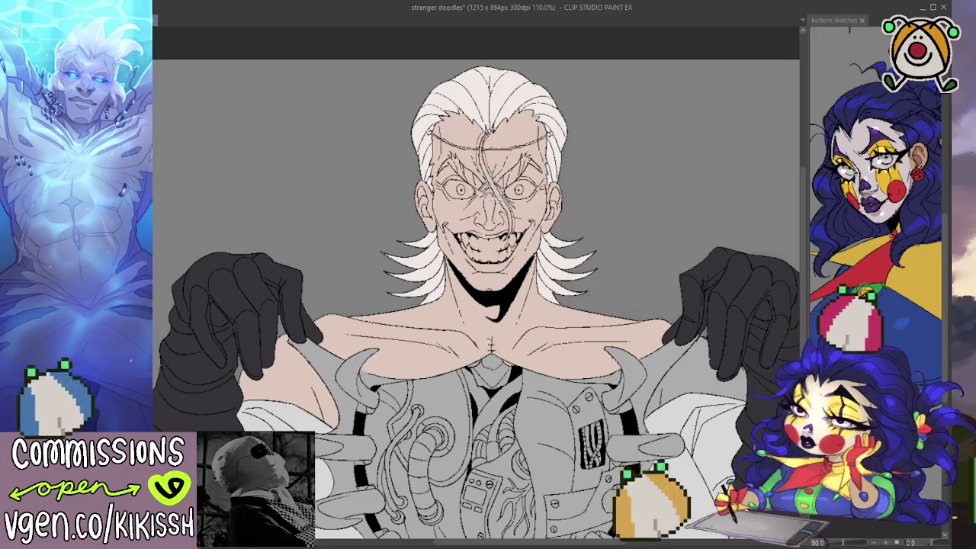
Step: Brush white over the hair strand across the face and both eyebrows
drag(503, 235, 506, 248)
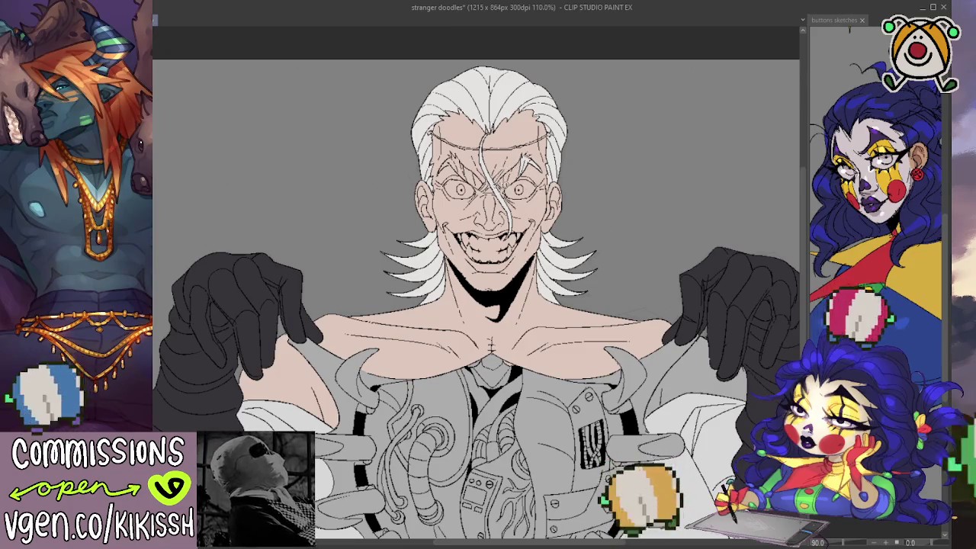
drag(533, 154, 497, 190)
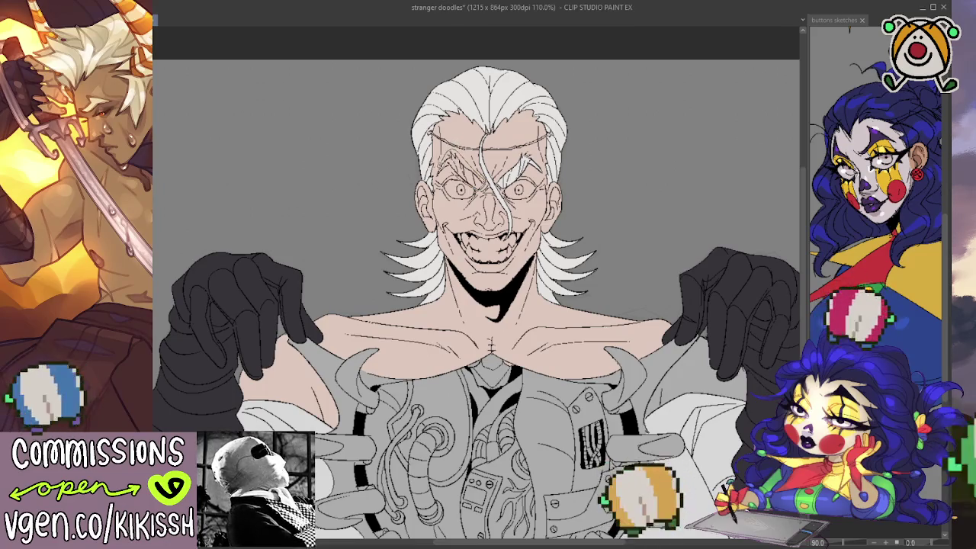
drag(480, 183, 434, 152)
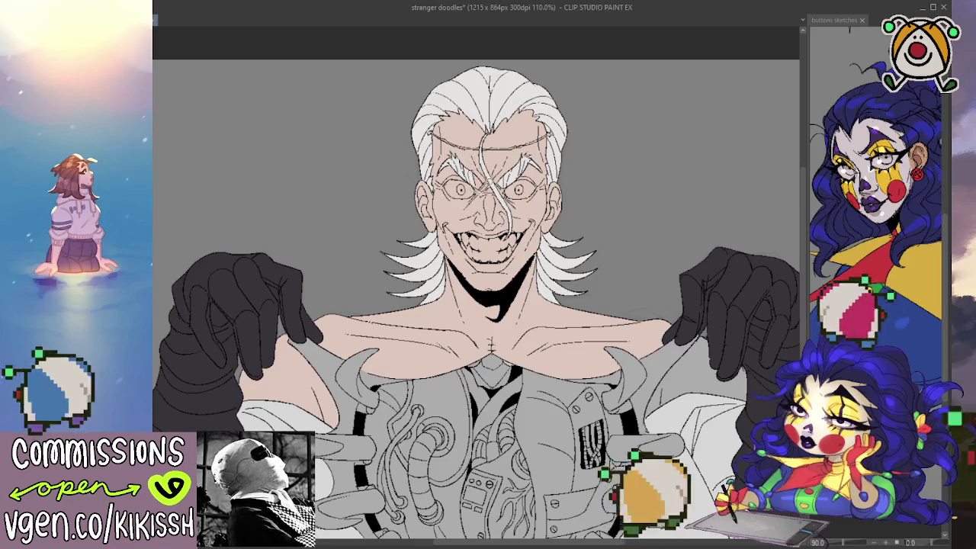
mouse_move(481, 195)
mouse_down()
mouse_move(481, 167)
mouse_move(507, 185)
mouse_up()
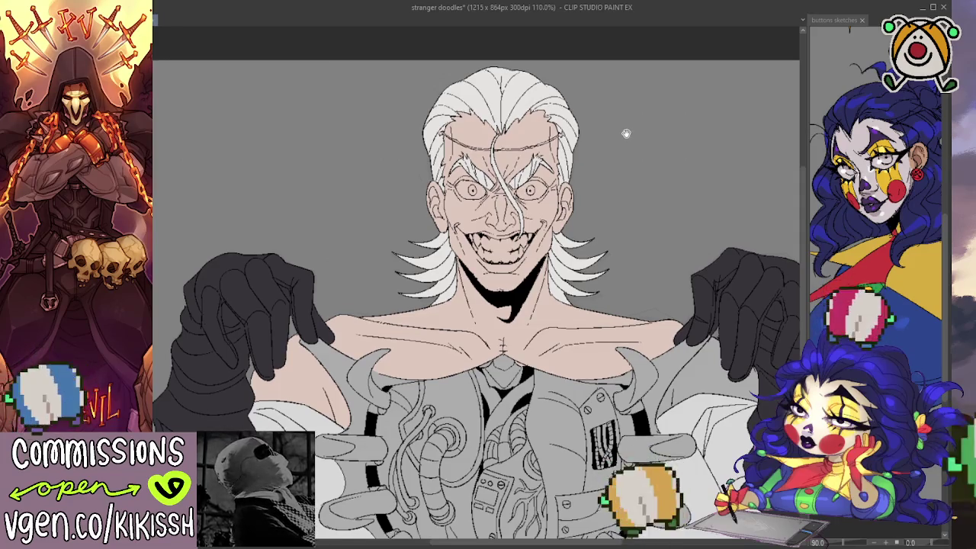
Step: Fill the teeth with white and zoom in to 146.4%
drag(625, 136, 626, 134)
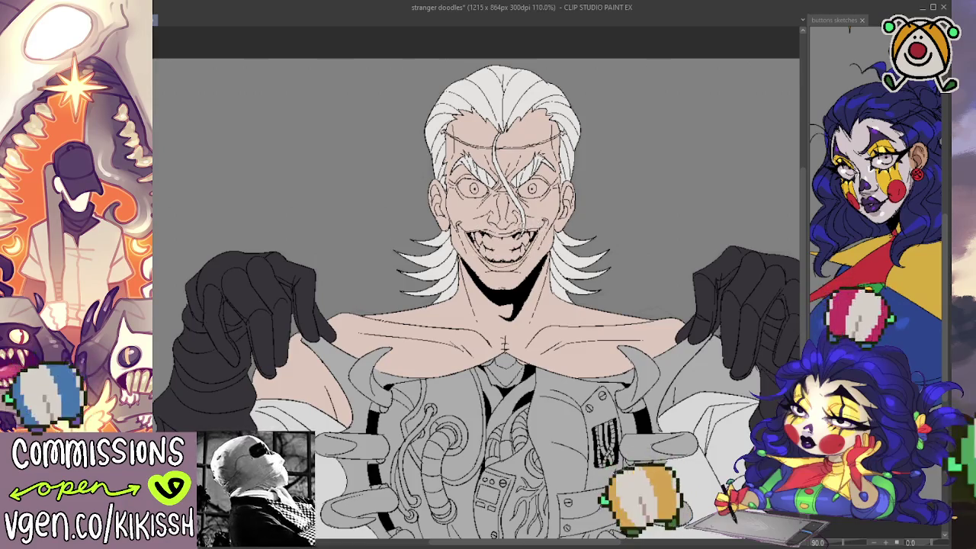
click(499, 230)
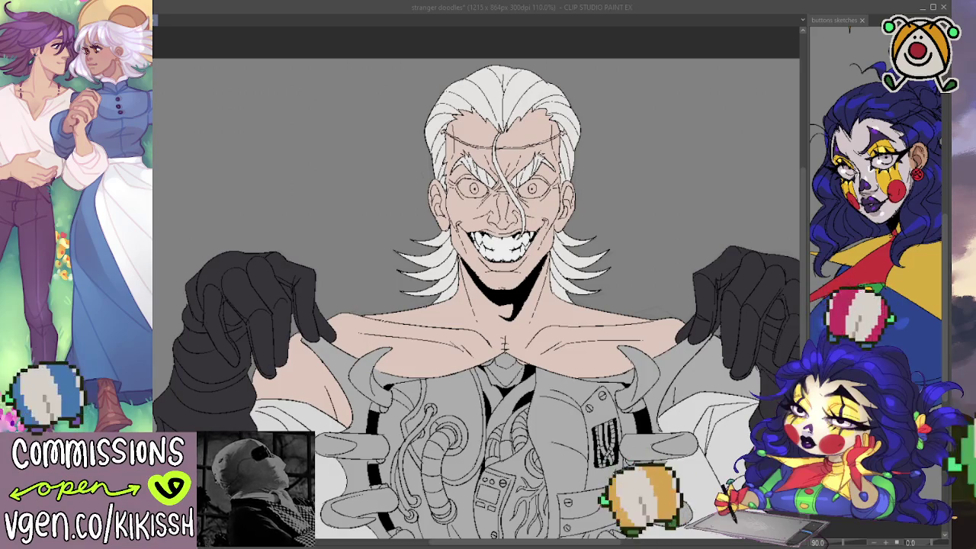
scroll(399, 119, up, 1)
scroll(399, 119, up, 1)
scroll(510, 223, up, 1)
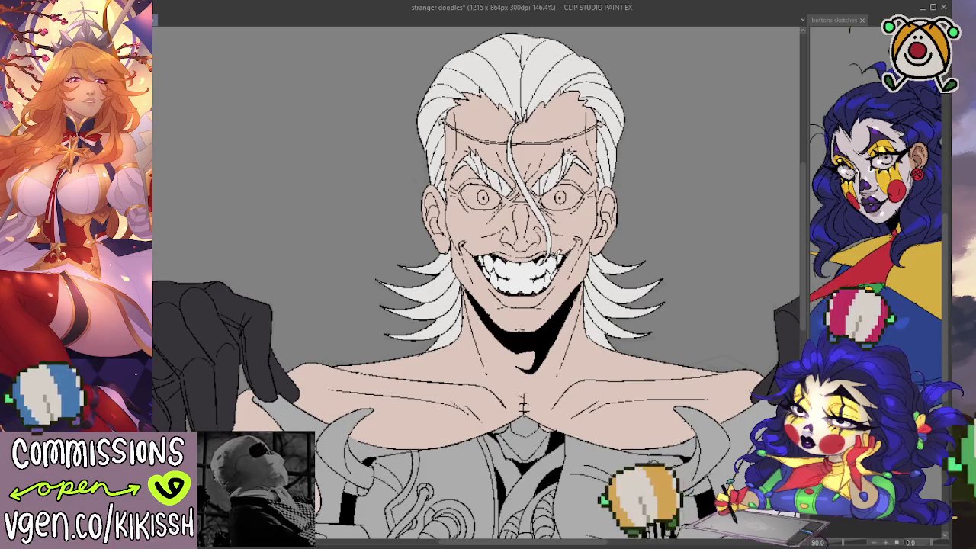
Step: Paint the eye whites white, undoing a stray dark red stroke, and fill both irises blue
scroll(616, 241, up, 1)
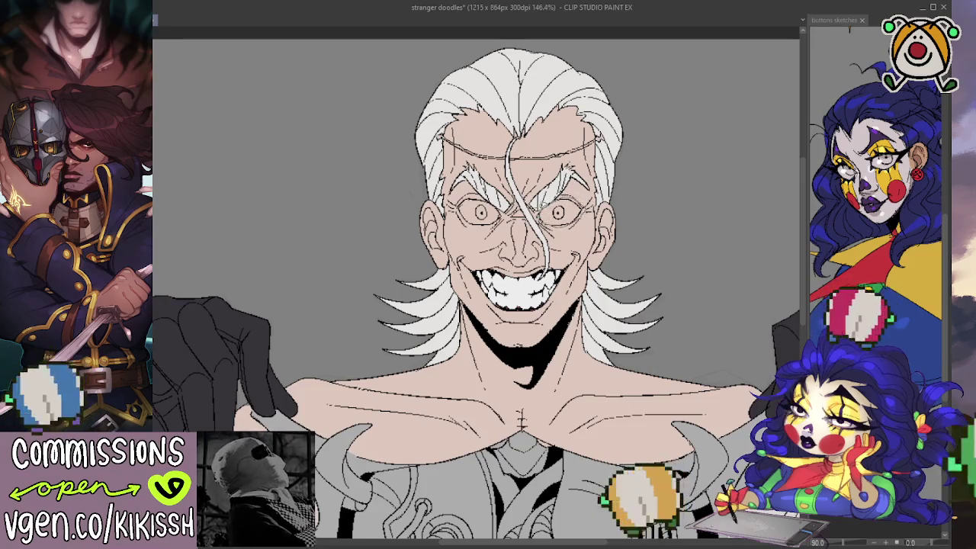
drag(540, 211, 581, 215)
key(ctrl+z)
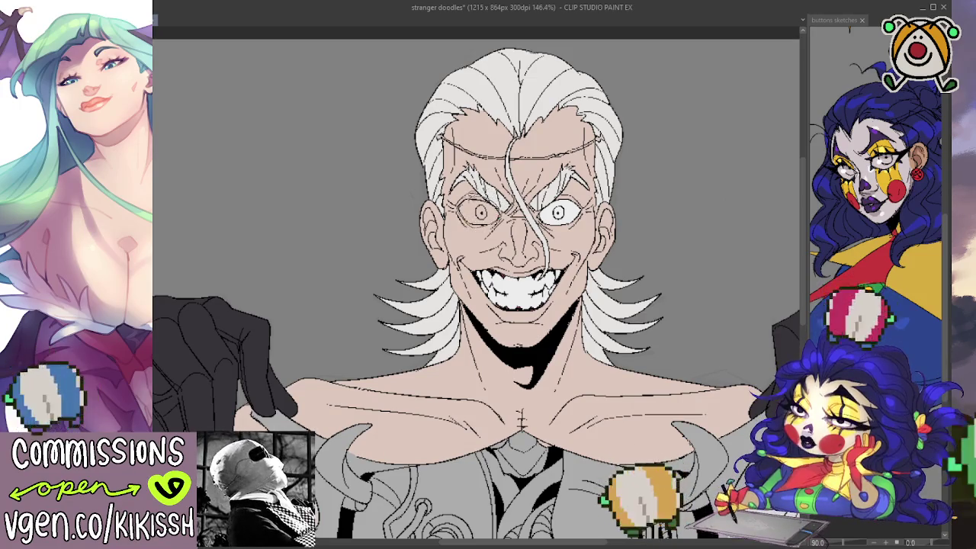
drag(462, 204, 496, 221)
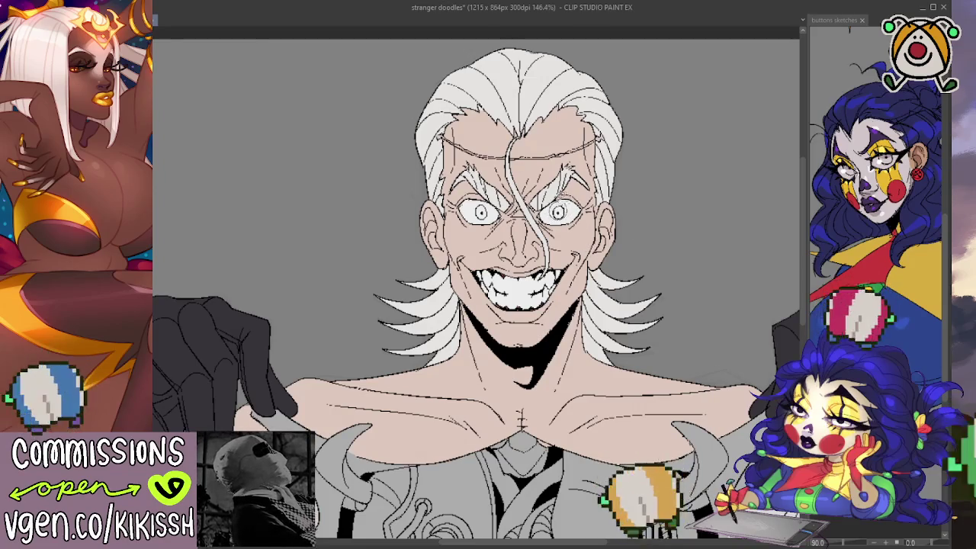
click(558, 212)
click(481, 213)
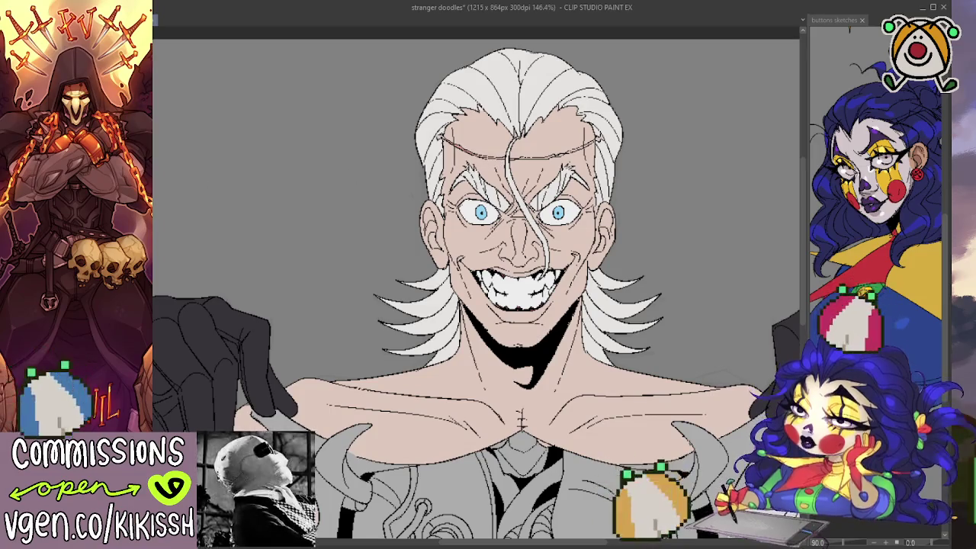
Step: Zoom the canvas to 200% and center the view on the man's face
key(ctrl+minus)
key(ctrl+plus)
key(ctrl+plus)
drag(395, 128, 375, 240)
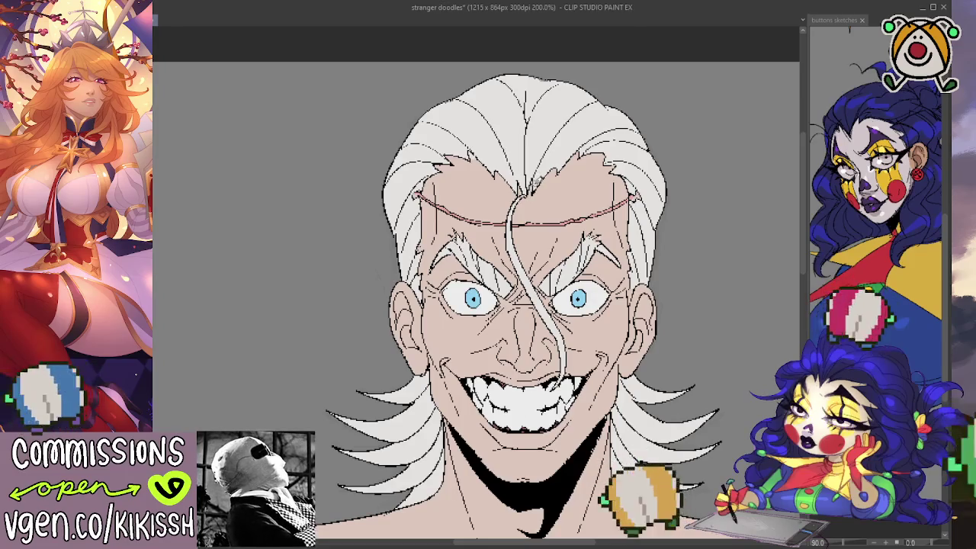
Step: Tint the black line art and chin shadow dark red using Alt+Delete, then check
scroll(564, 224, down, 1)
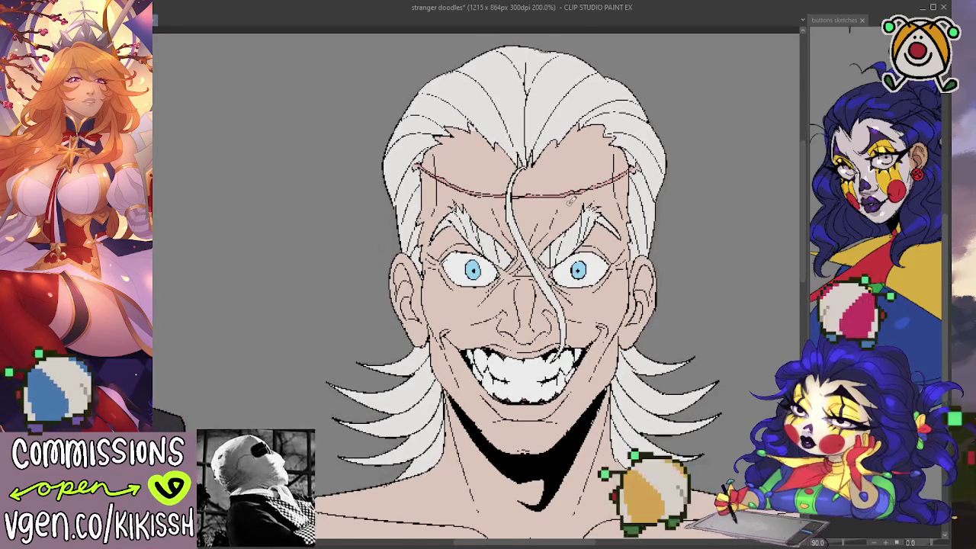
scroll(570, 201, down, 3)
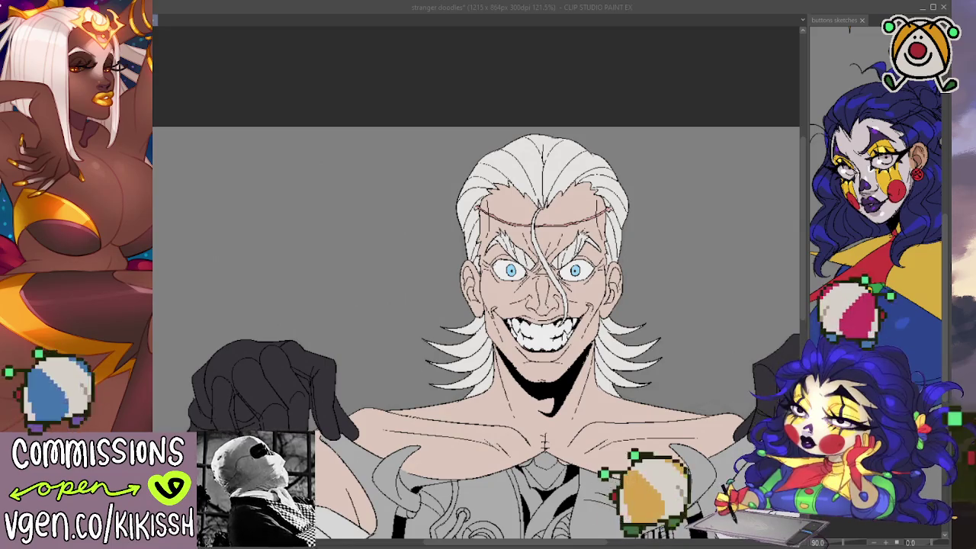
drag(495, 304, 448, 231)
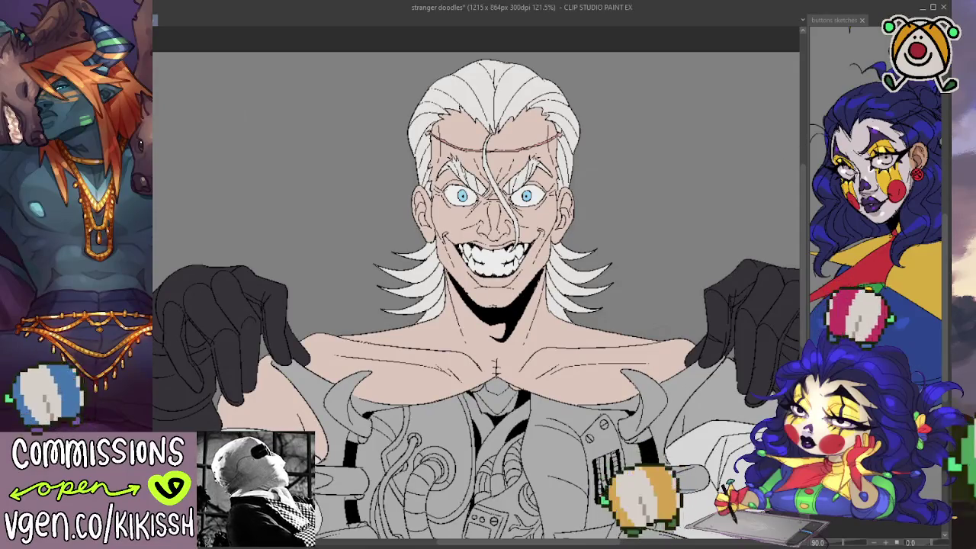
key(alt+Delete)
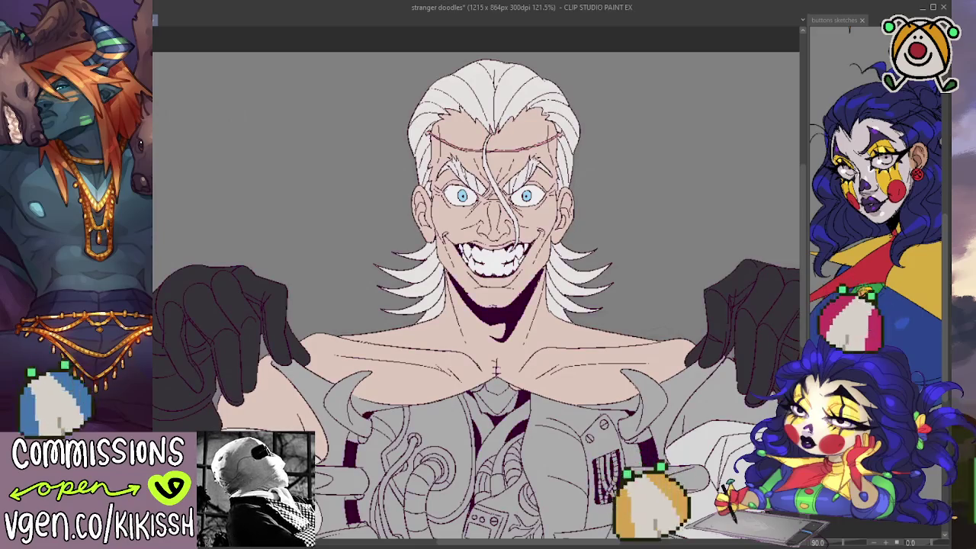
scroll(625, 217, down, 1)
scroll(602, 234, down, 1)
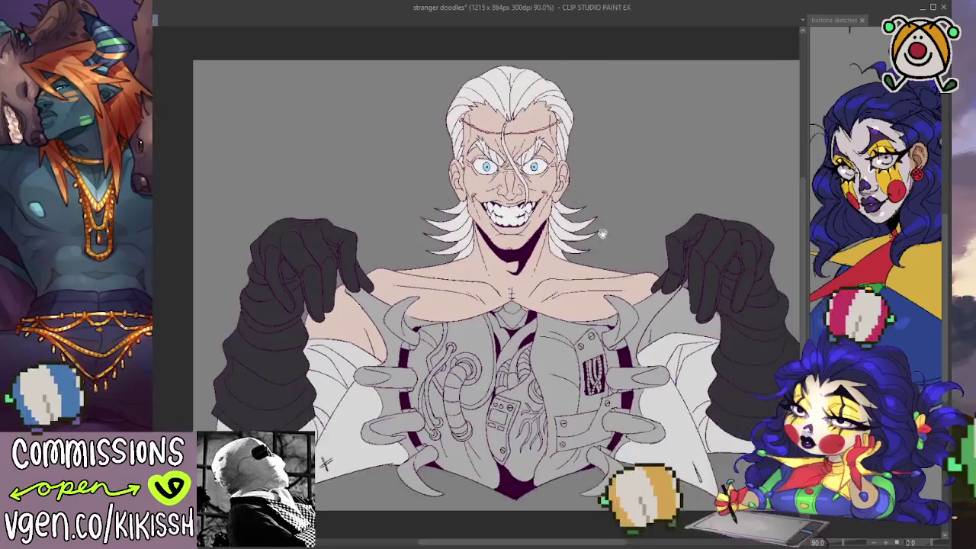
scroll(582, 238, down, 1)
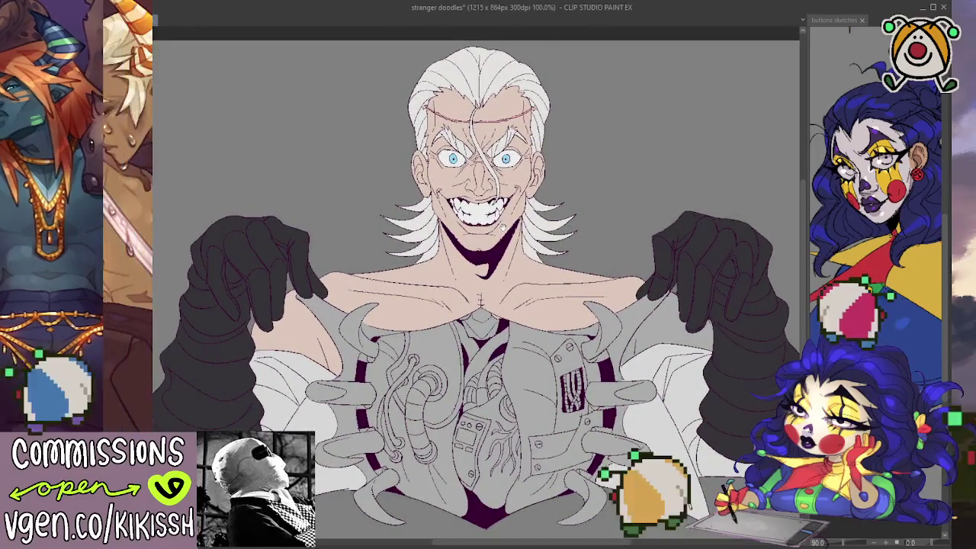
scroll(510, 229, up, 1)
scroll(463, 218, up, 1)
scroll(463, 217, up, 1)
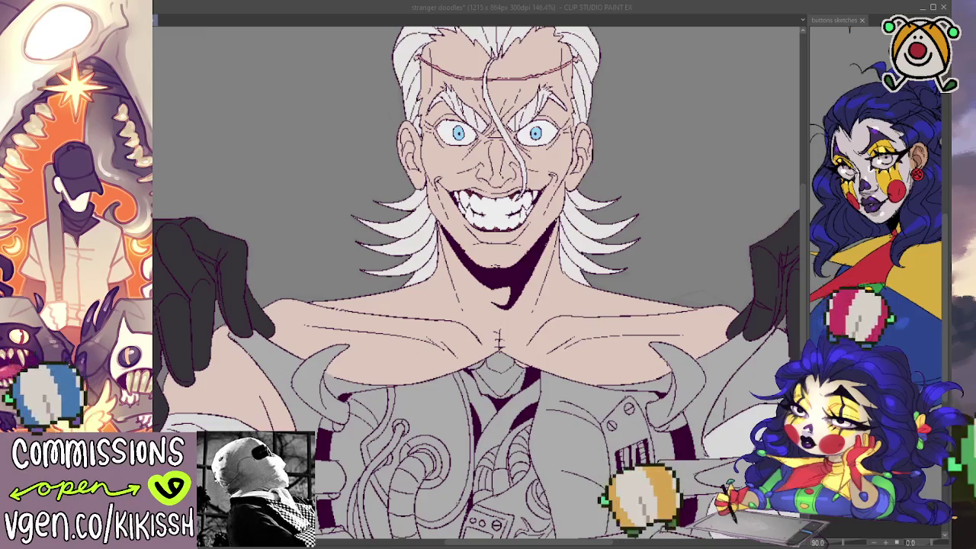
Step: Paint over the grinning teeth to clean up their white fill
drag(585, 344, 593, 355)
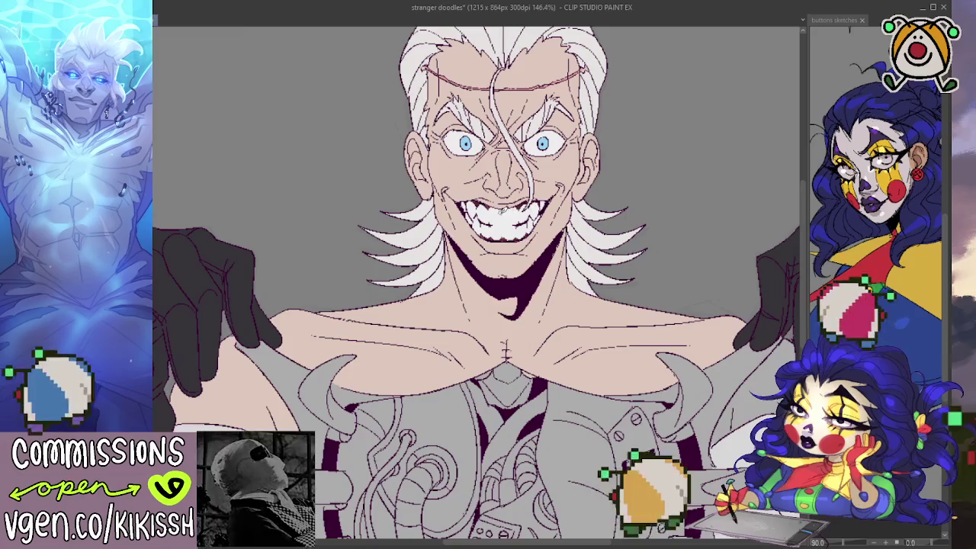
drag(616, 179, 616, 160)
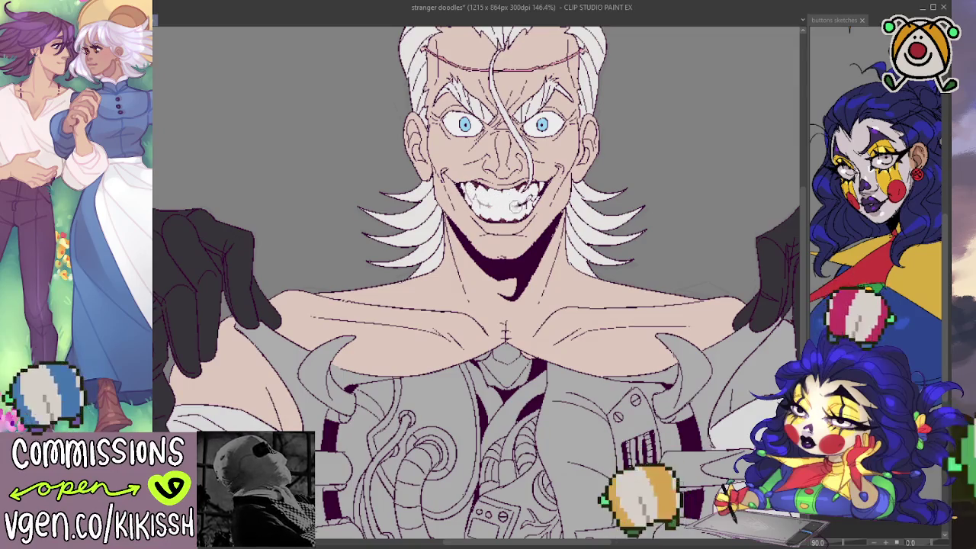
mouse_move(475, 202)
mouse_down()
mouse_move(534, 200)
mouse_move(539, 189)
mouse_up()
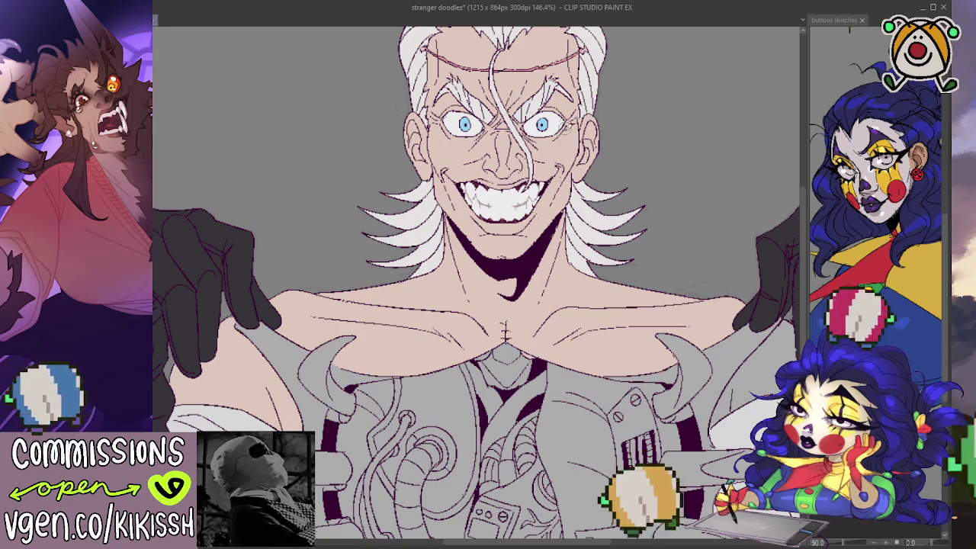
scroll(541, 234, down, 1)
drag(541, 233, 502, 229)
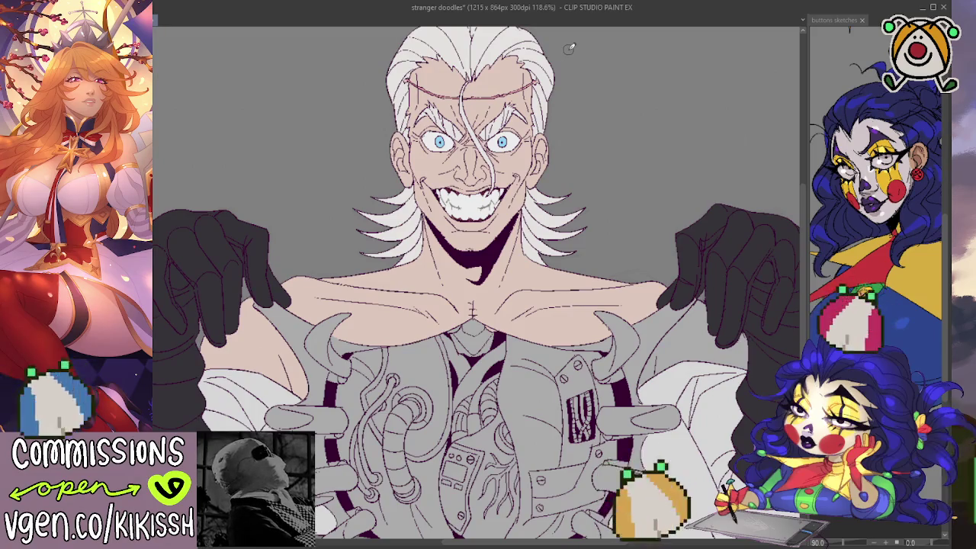
scroll(559, 137, down, 1)
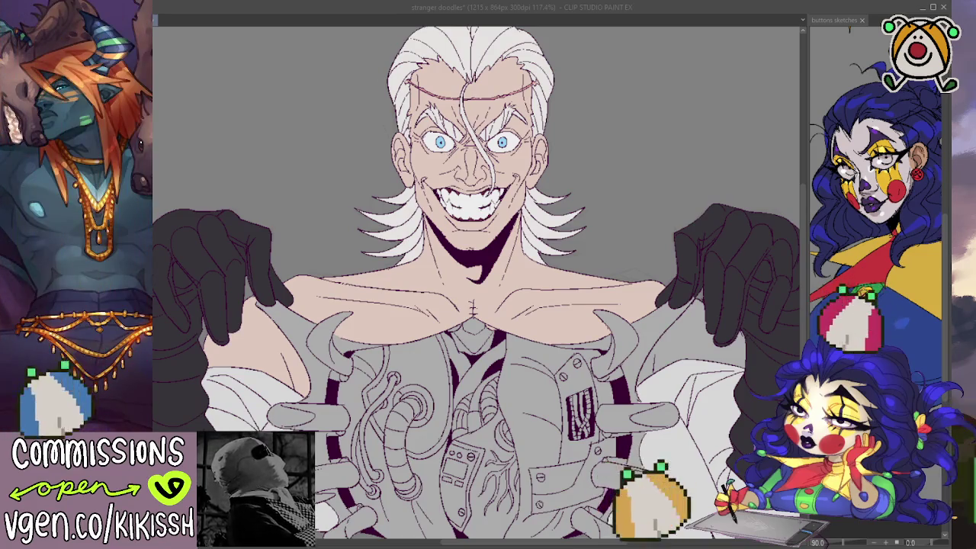
scroll(476, 283, down, 1)
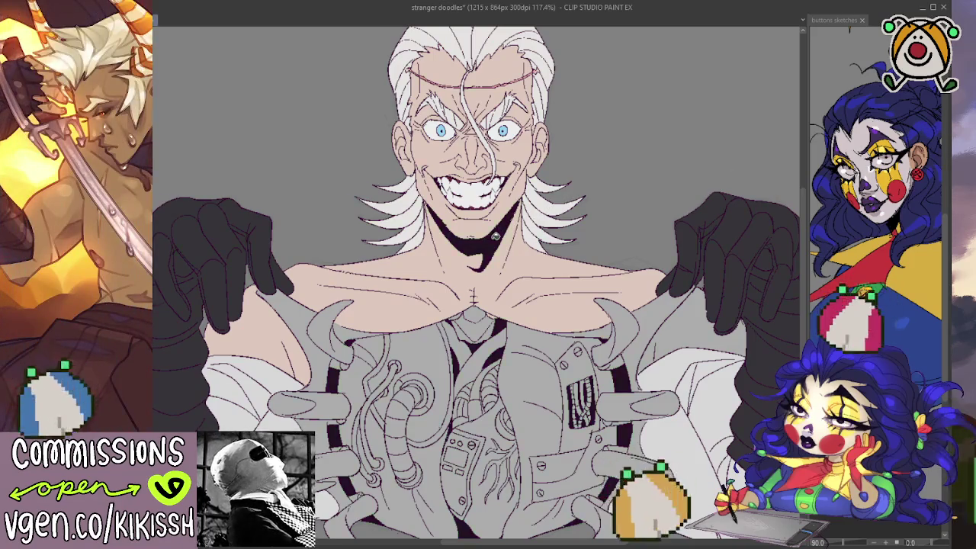
scroll(473, 185, up, 2)
scroll(481, 185, down, 1)
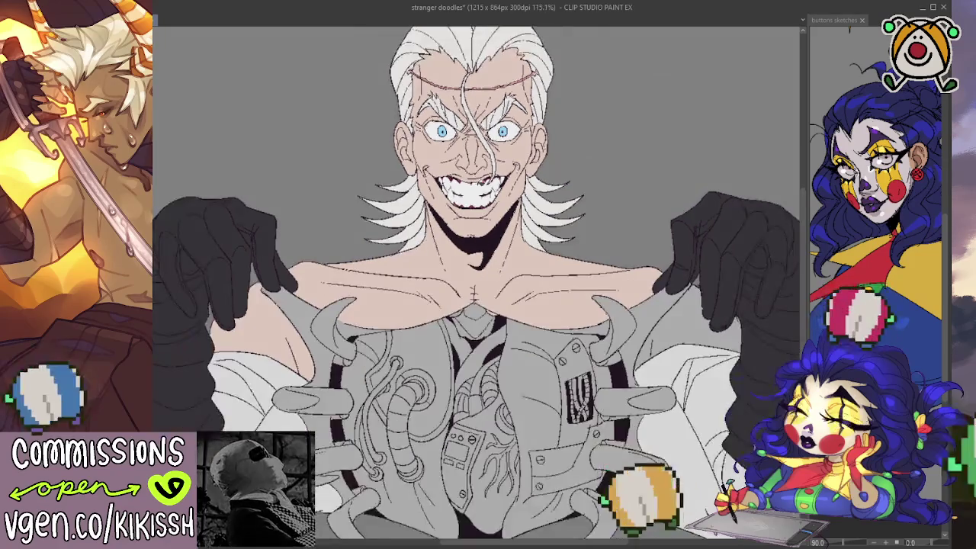
scroll(481, 185, down, 1)
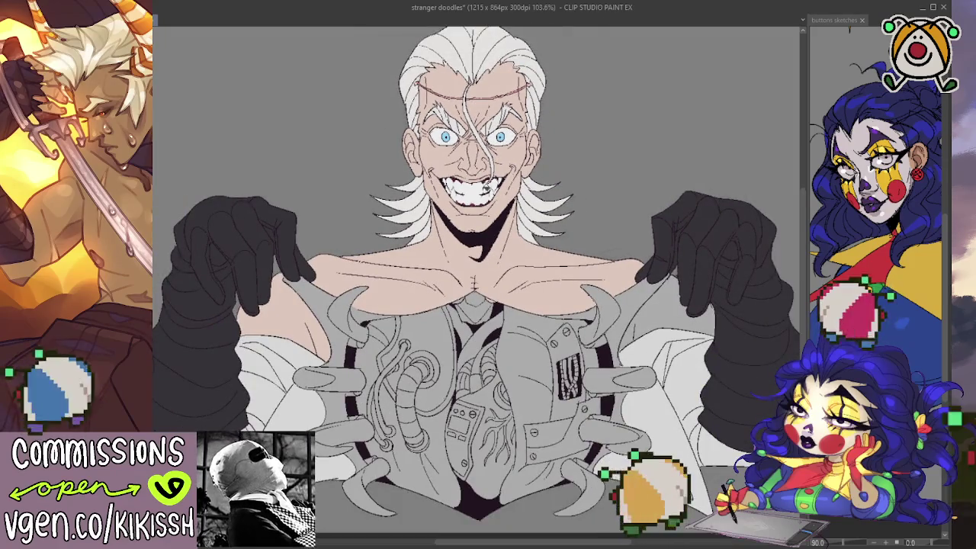
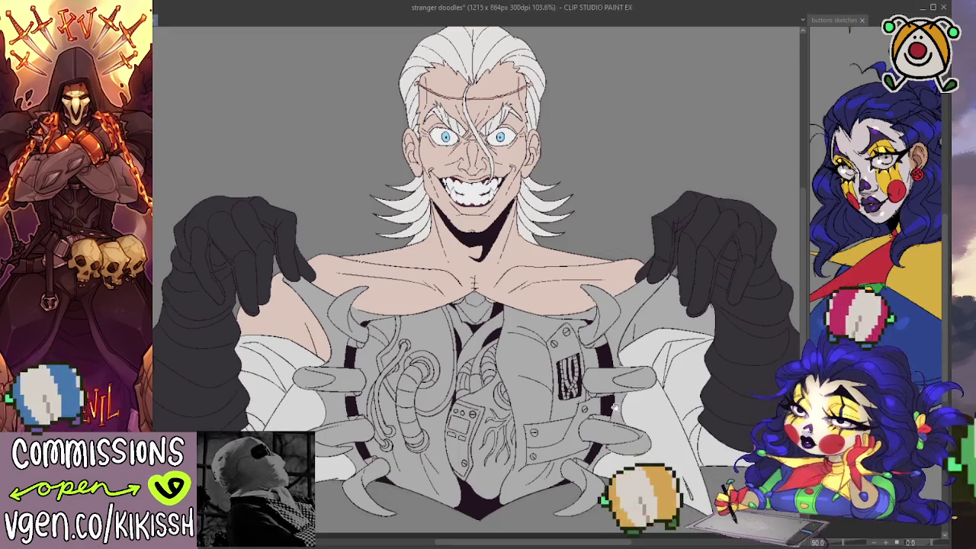
Step: Paint a dark red stroke under the right collar and fill the right-side lining dark red
scroll(614, 408, up, 2)
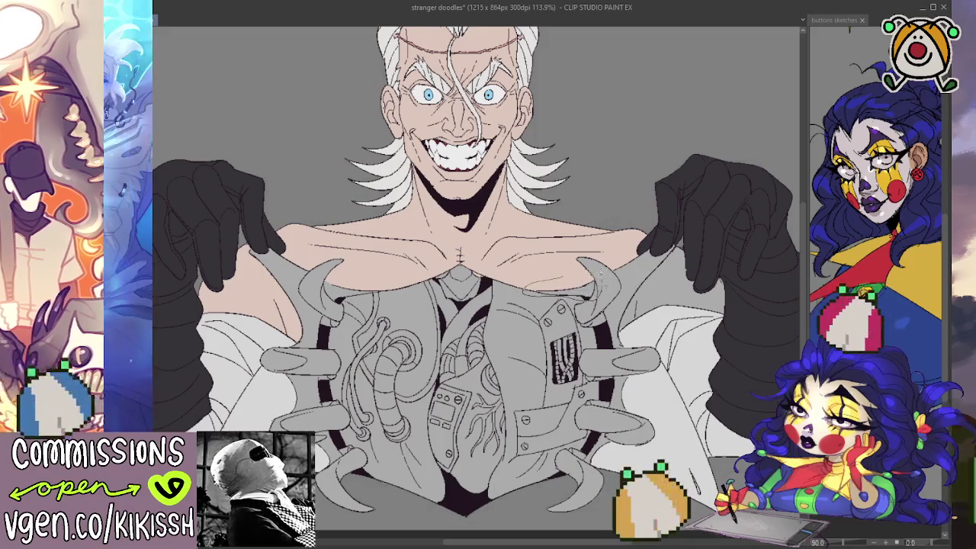
drag(535, 290, 595, 288)
key(ctrl+z)
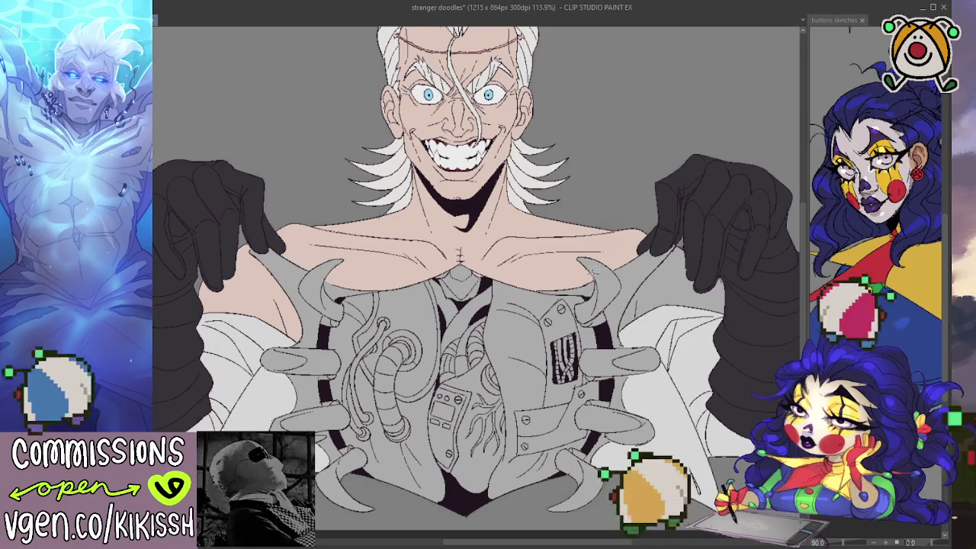
drag(534, 290, 595, 290)
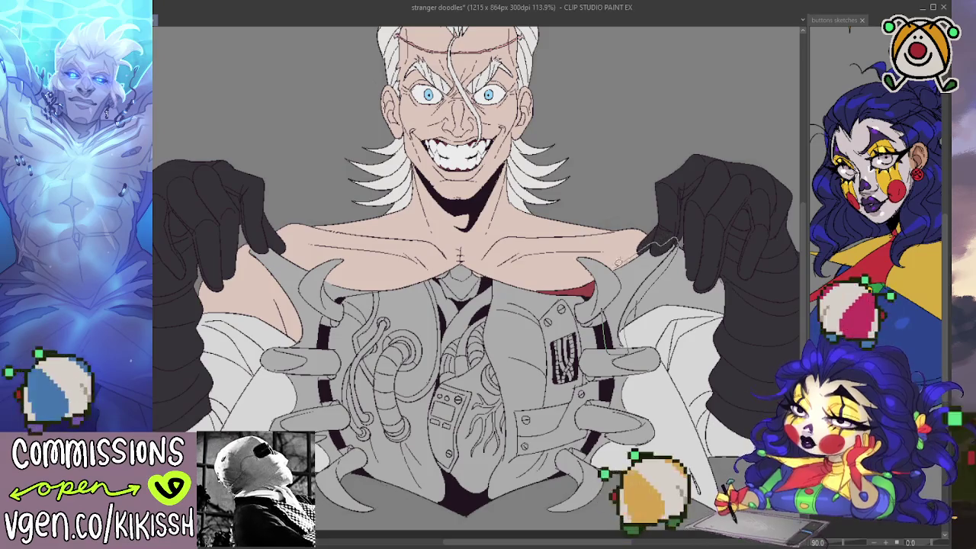
click(637, 283)
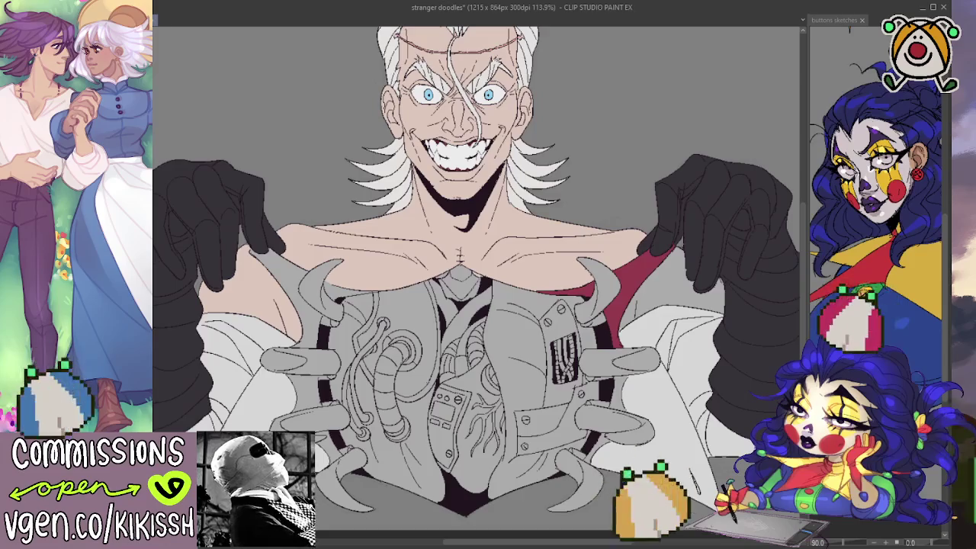
Step: Close gaps and fill the left shoulder lining and spaces between the left claws dark red
scroll(477, 279, down, 2)
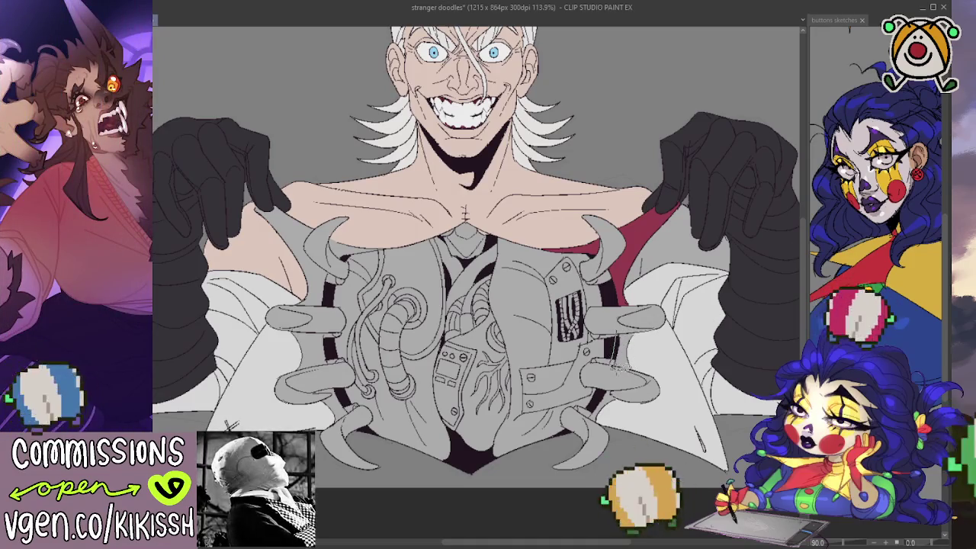
scroll(255, 395, up, 2)
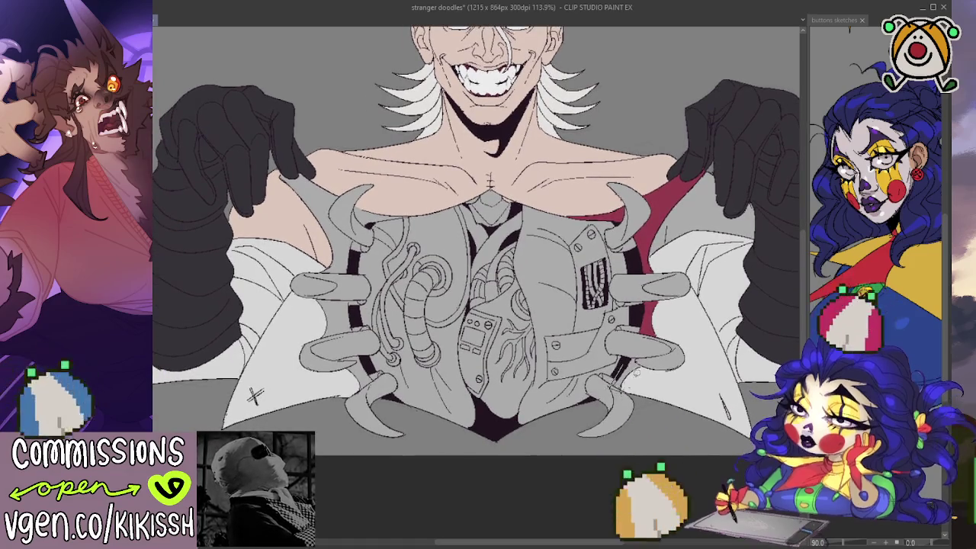
scroll(623, 364, left, 2)
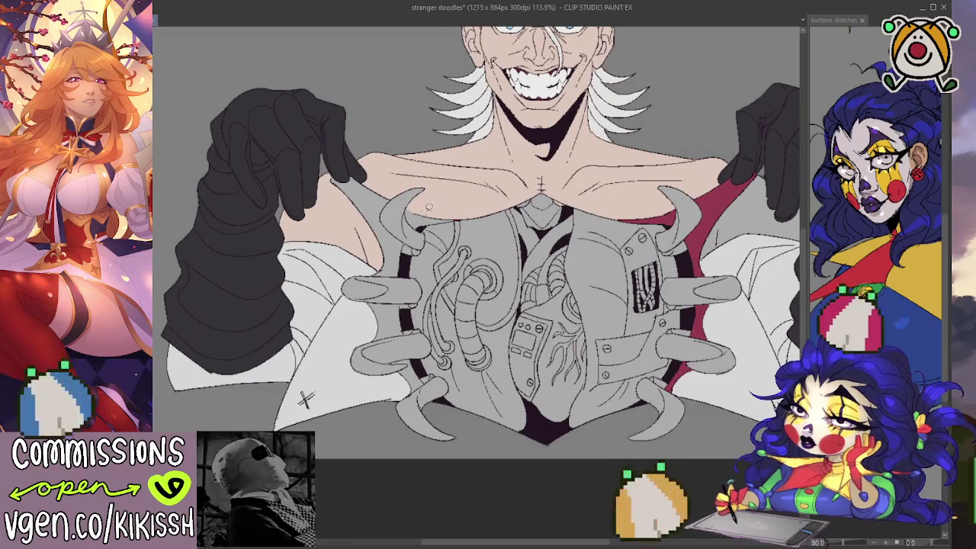
drag(415, 204, 419, 211)
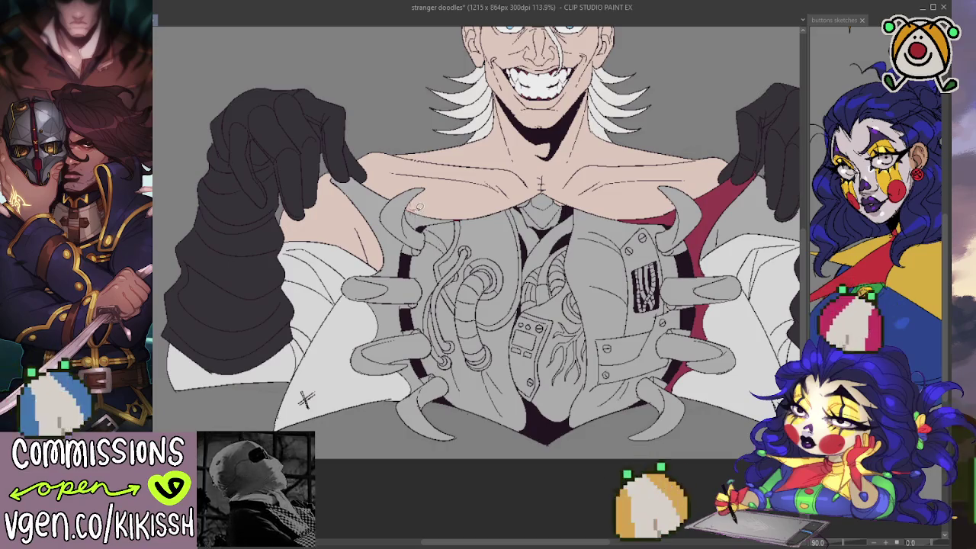
click(446, 220)
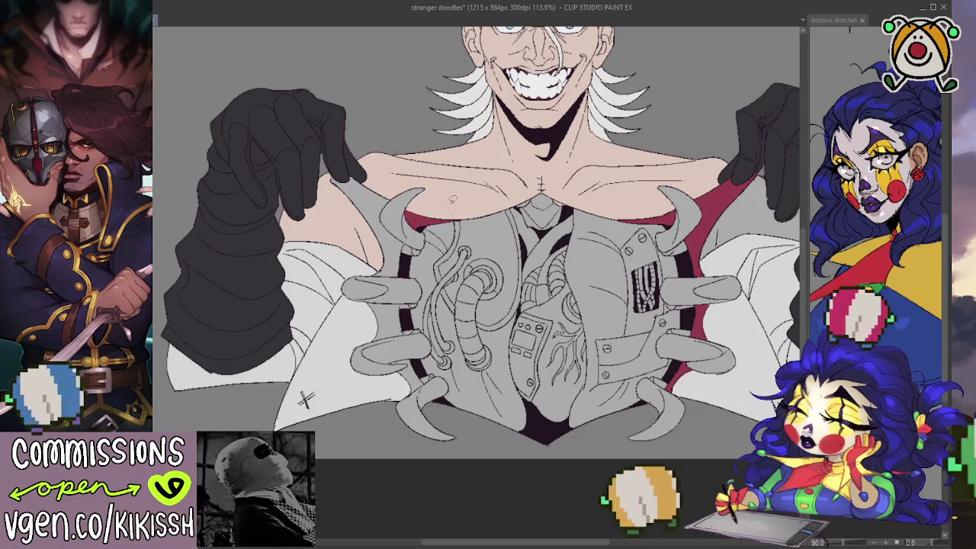
drag(442, 216, 455, 233)
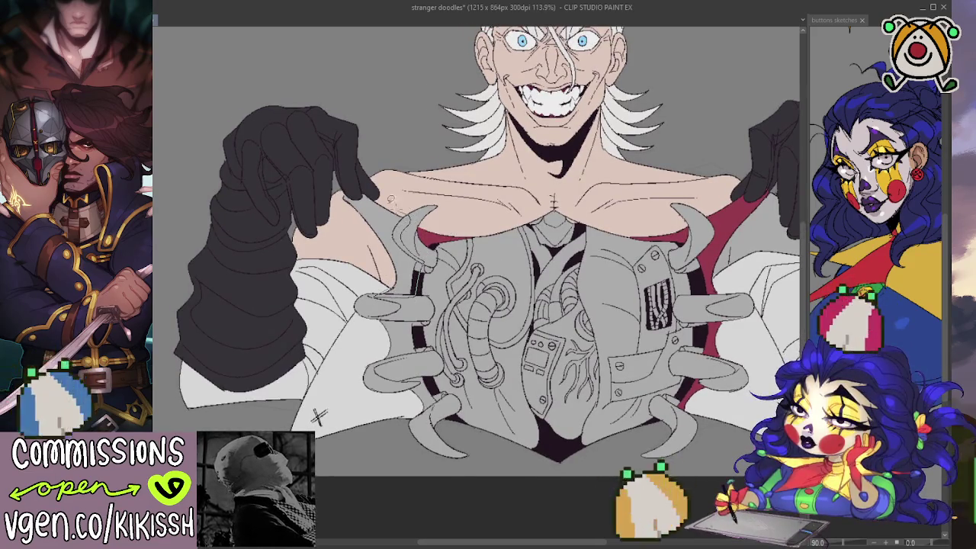
drag(378, 194, 352, 187)
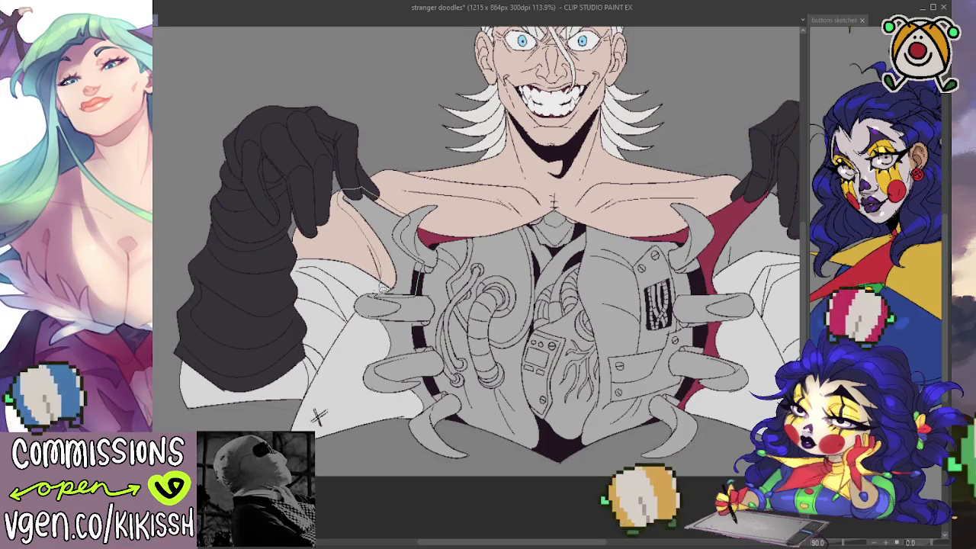
click(401, 282)
drag(421, 288, 406, 293)
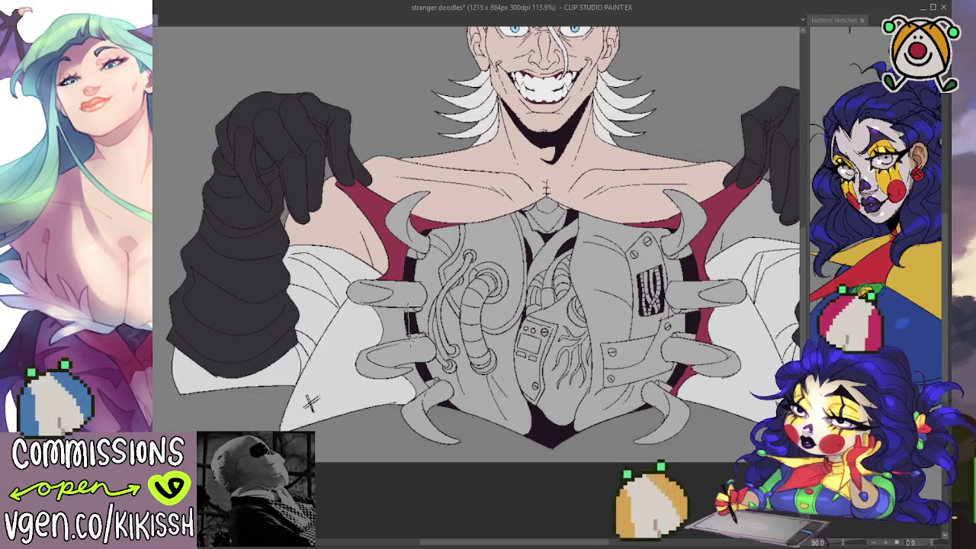
click(408, 320)
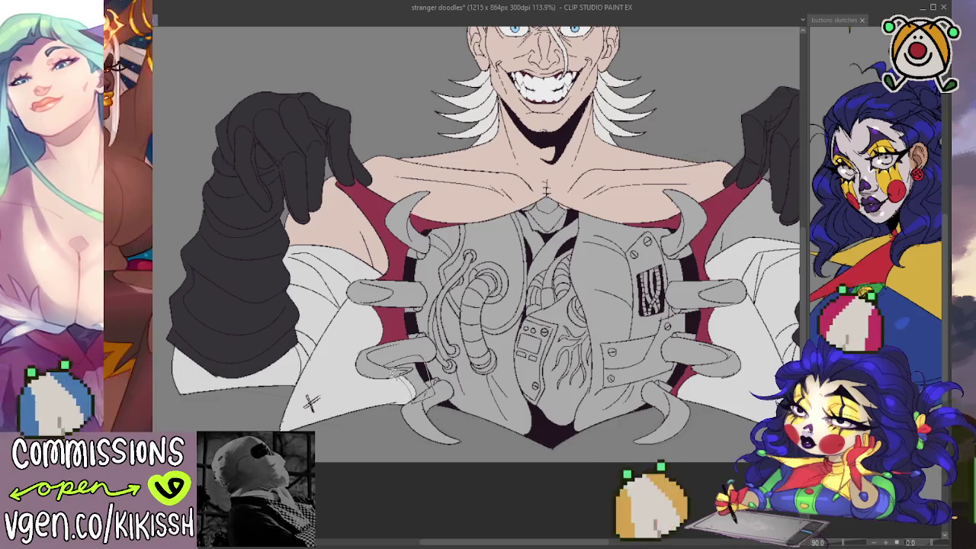
drag(496, 306, 490, 307)
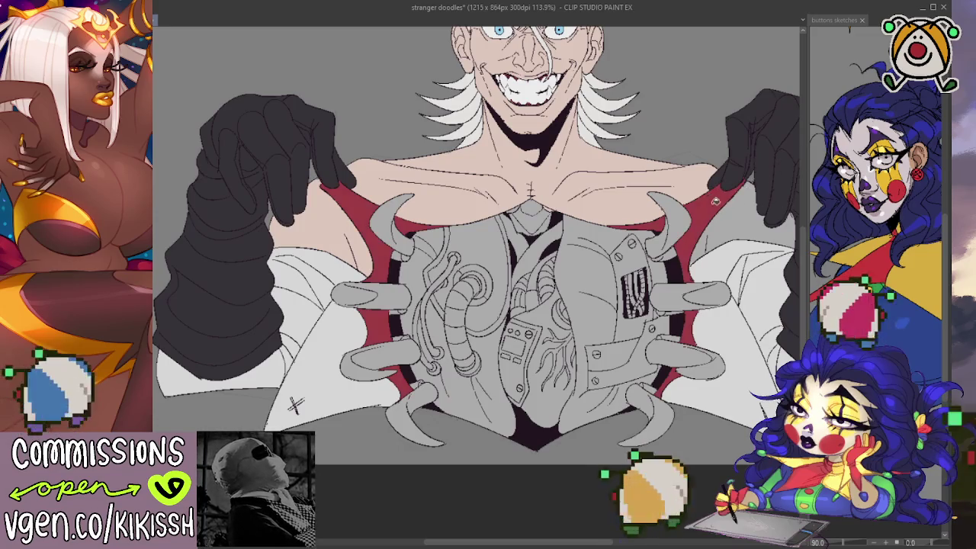
scroll(696, 249, up, 2)
drag(698, 307, 669, 315)
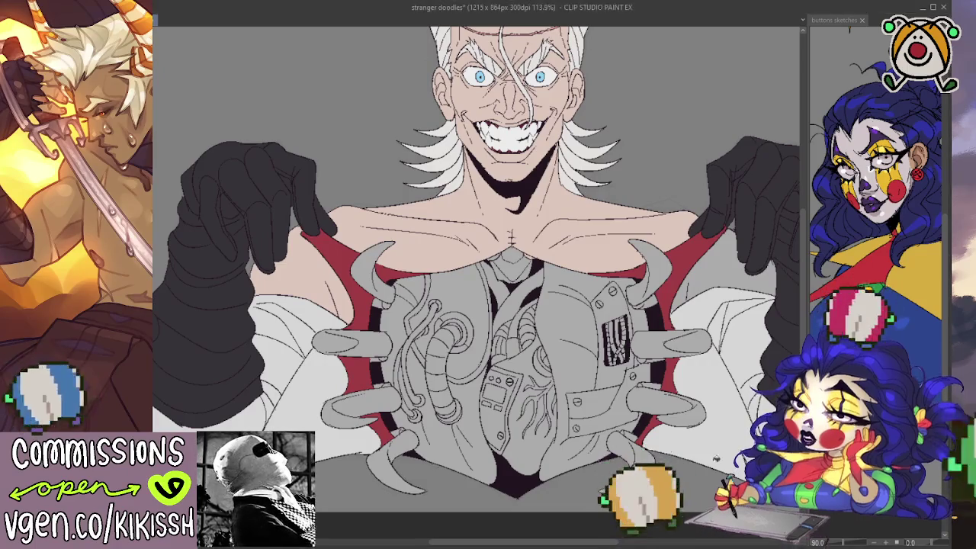
scroll(502, 373, up, 1)
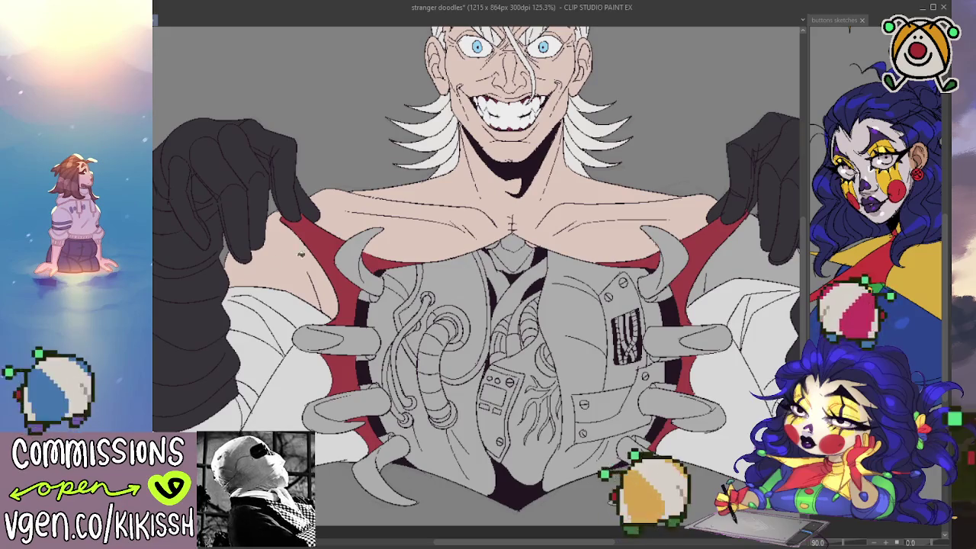
Step: Close the gap along the right claw's edge and fill both right-hand claws cream
key(ctrl+z)
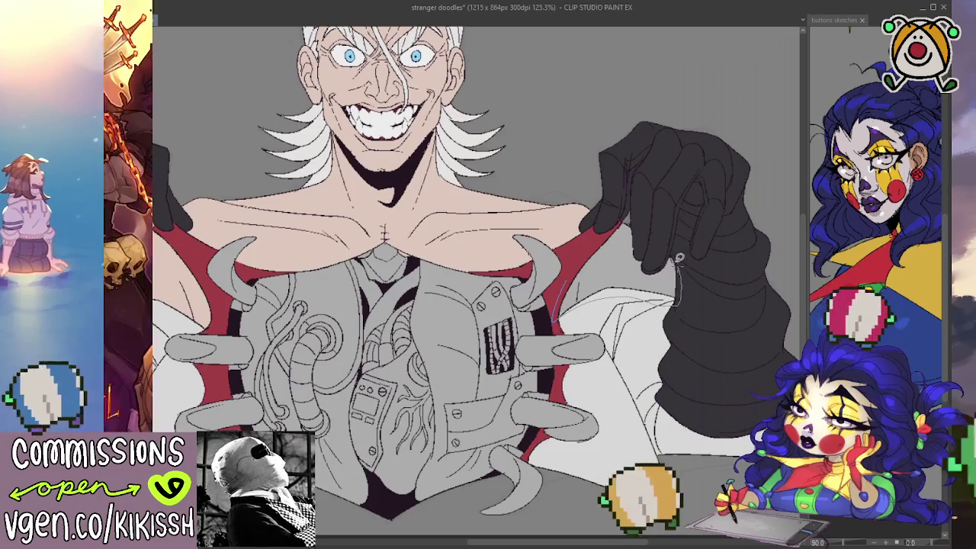
drag(676, 303, 641, 247)
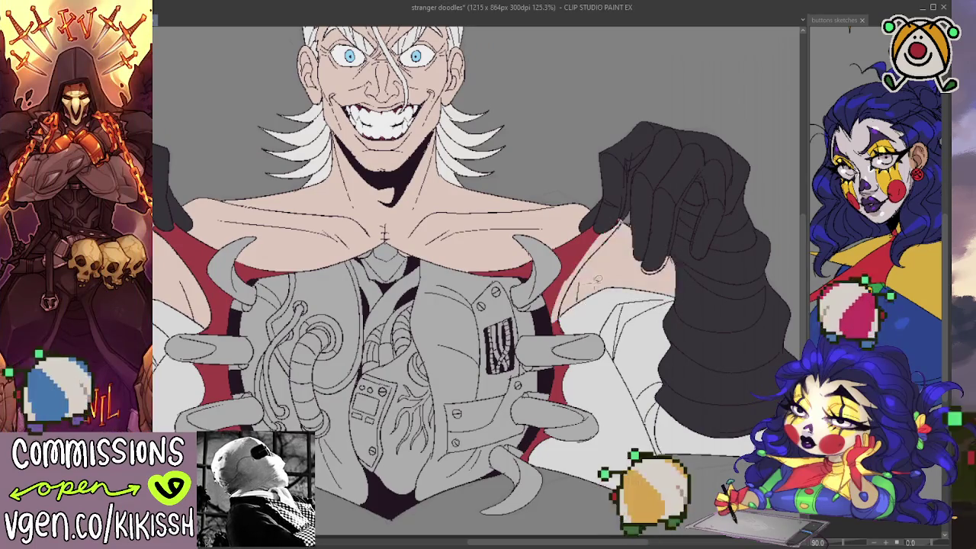
key(ctrl+z)
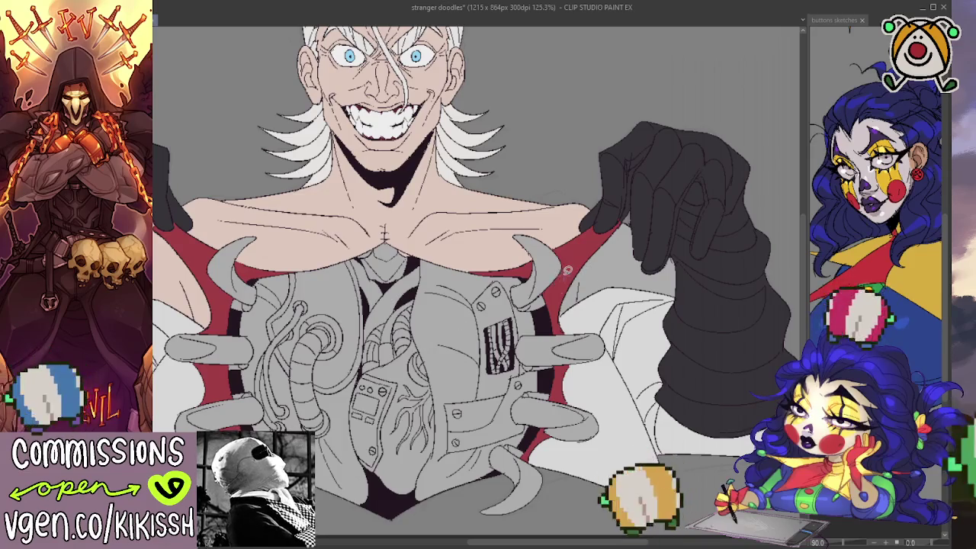
mouse_move(557, 325)
mouse_down()
mouse_move(602, 305)
mouse_move(683, 299)
mouse_move(686, 255)
mouse_move(624, 213)
mouse_up()
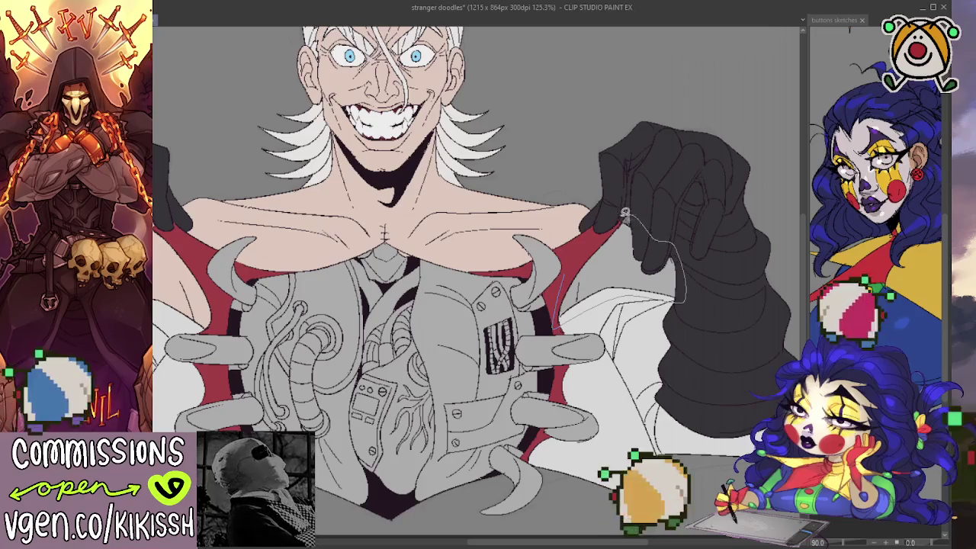
key(ctrl+z)
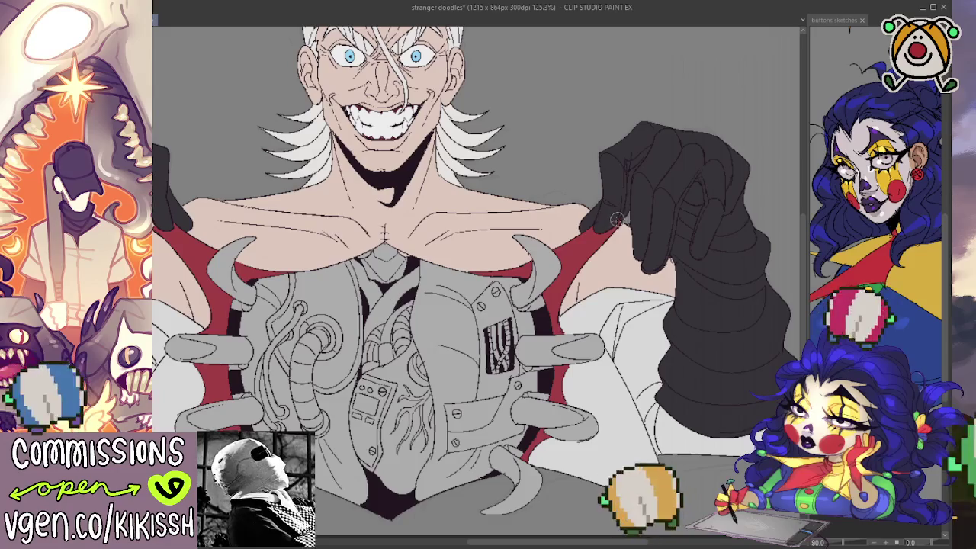
mouse_move(612, 246)
mouse_down()
mouse_move(669, 219)
mouse_move(736, 276)
mouse_move(634, 243)
mouse_up()
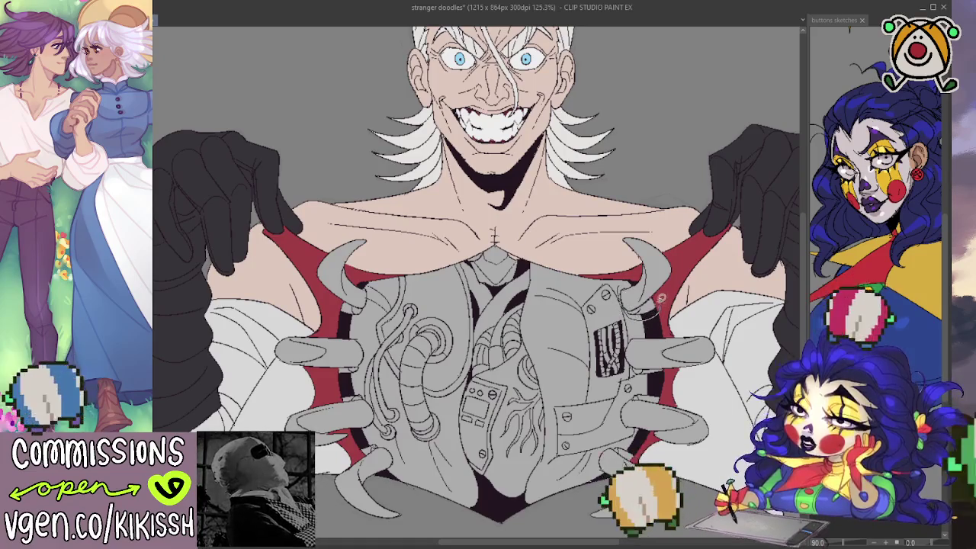
drag(662, 298, 668, 247)
click(641, 274)
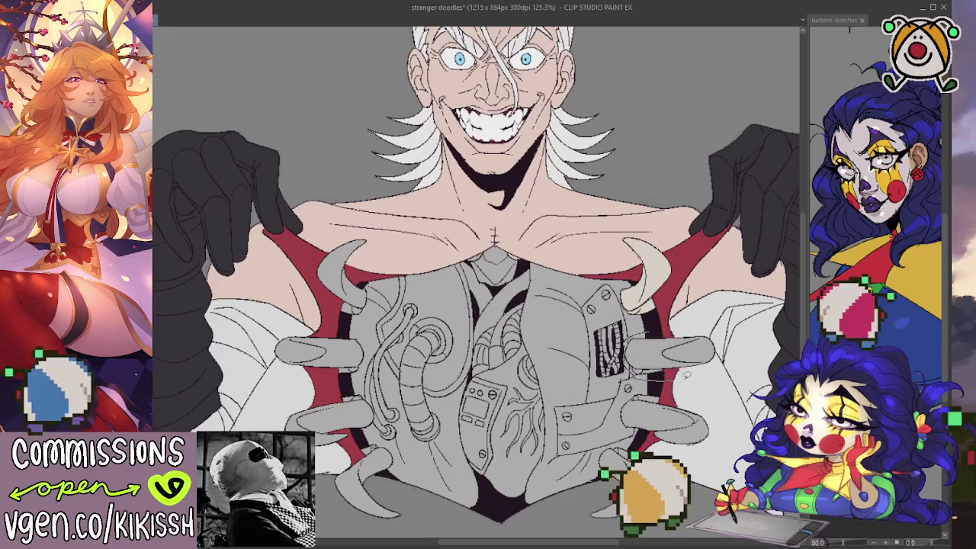
click(679, 352)
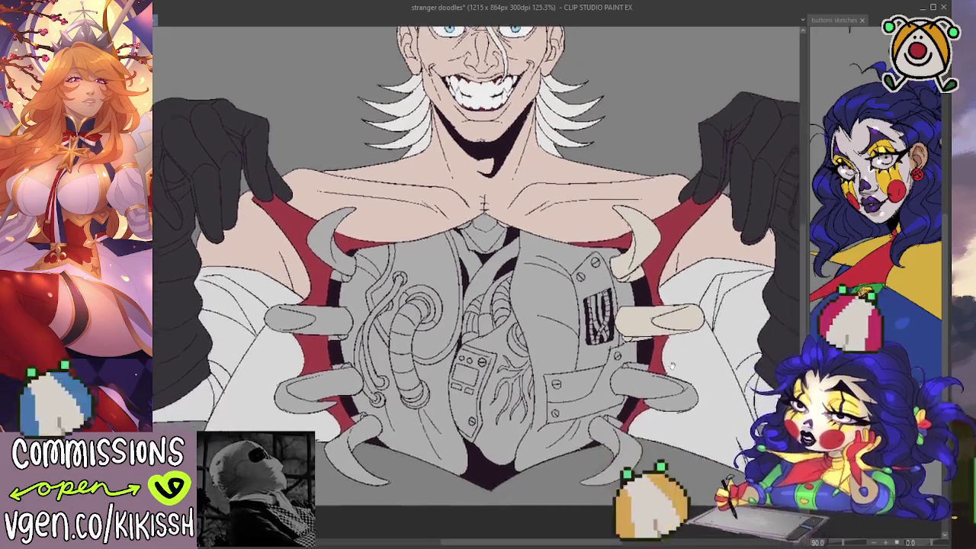
Step: Fill the two lower-right claws, the lower-left claw and the upper-left claw with cream
drag(681, 375, 674, 347)
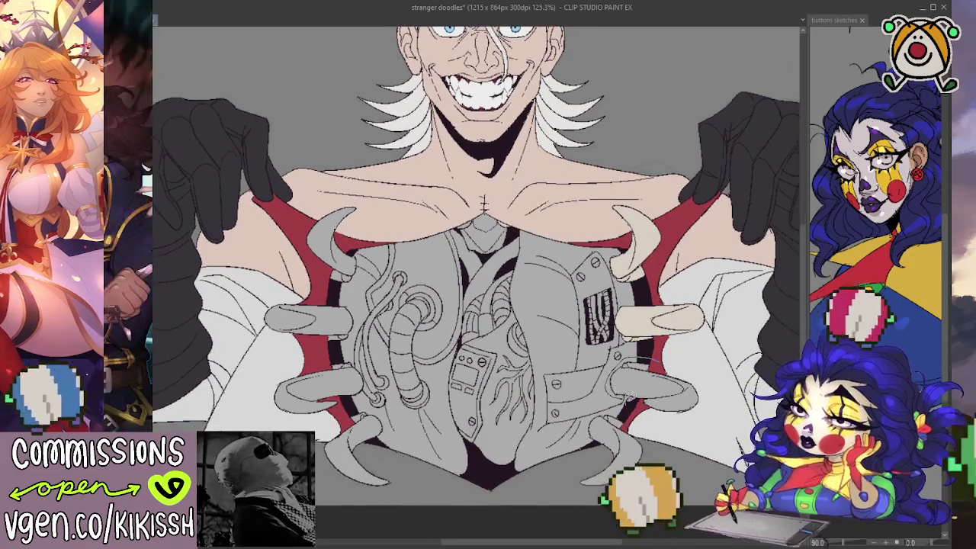
click(670, 393)
drag(677, 421, 686, 387)
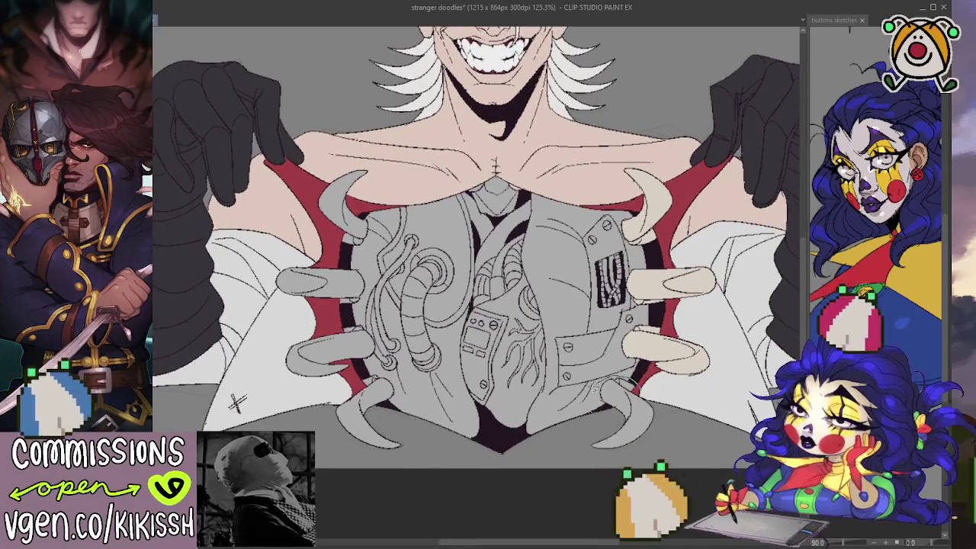
click(654, 384)
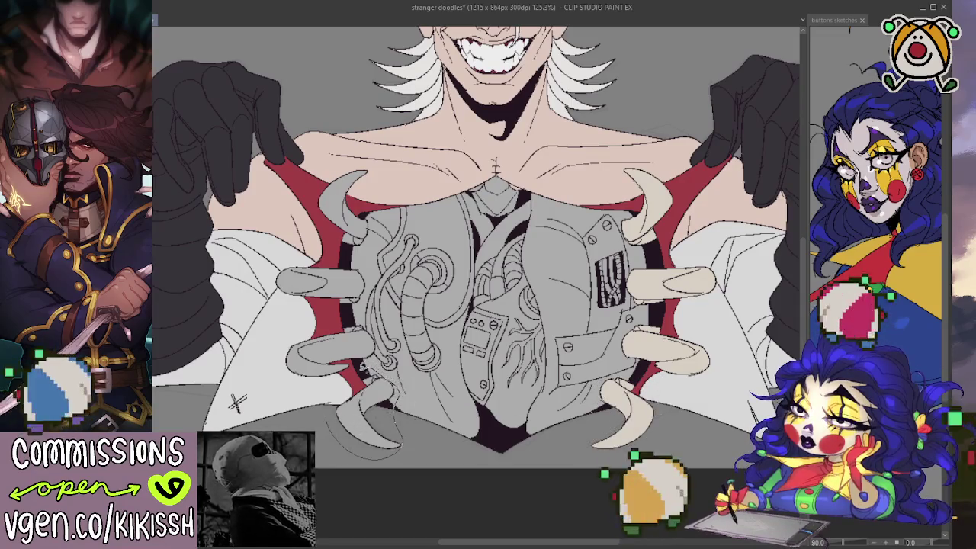
click(342, 364)
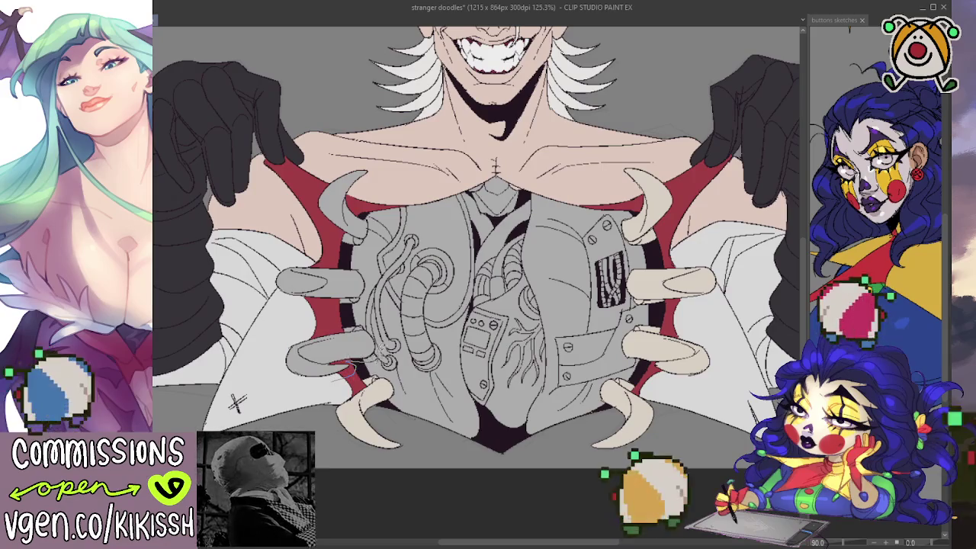
drag(377, 336, 286, 349)
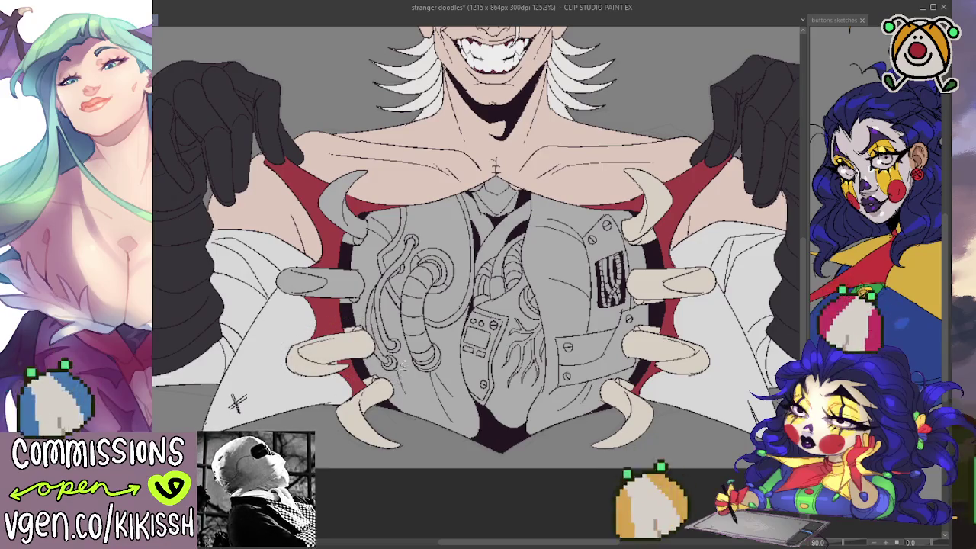
scroll(351, 326, up, 1)
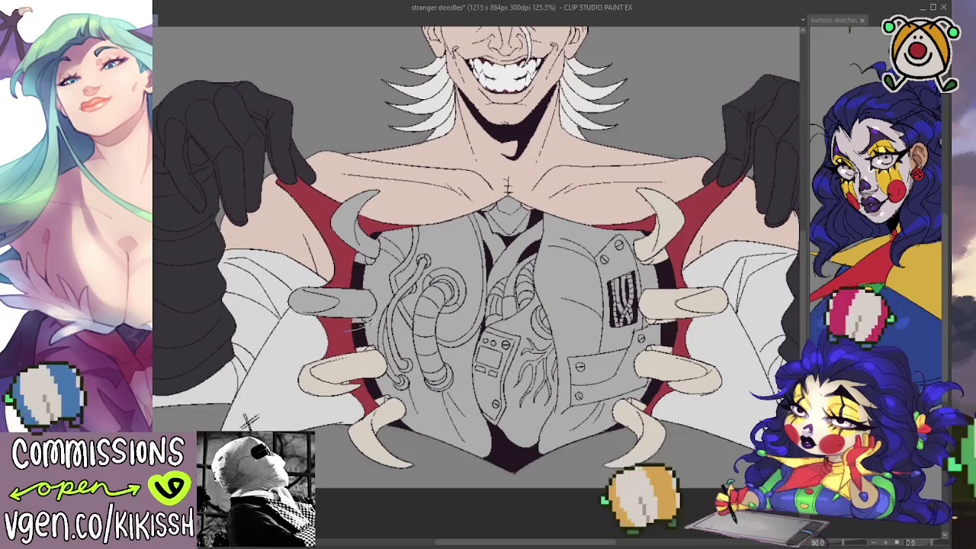
mouse_move(372, 324)
mouse_down()
mouse_move(290, 301)
mouse_move(371, 324)
mouse_up()
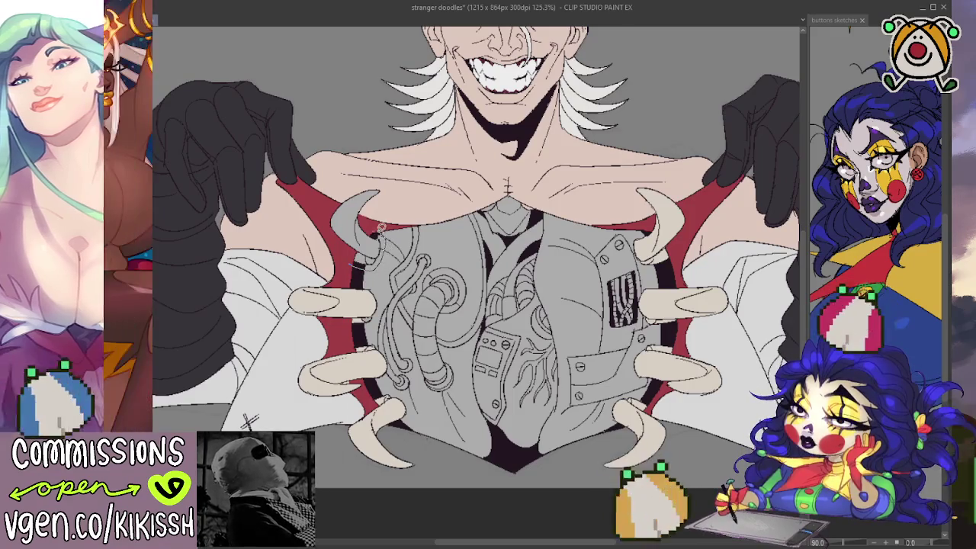
drag(380, 227, 342, 246)
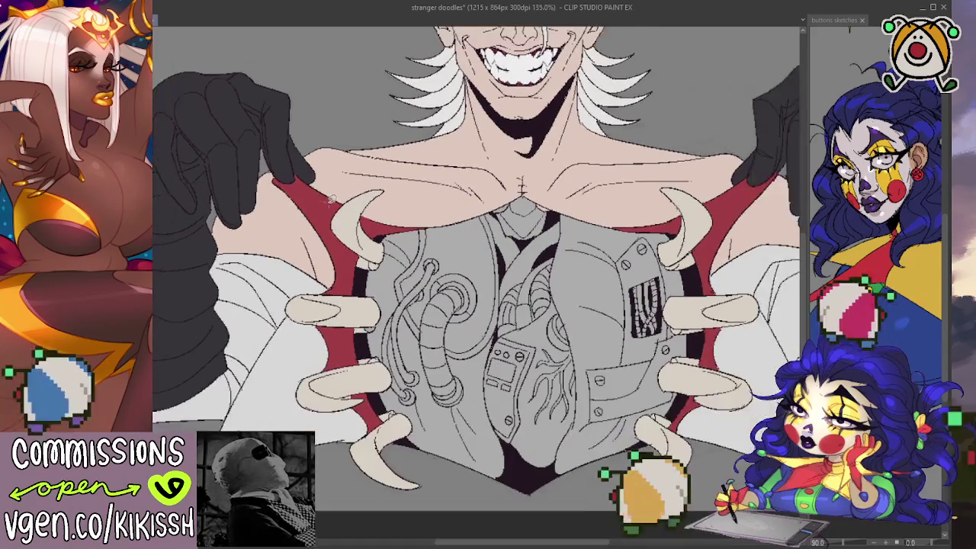
Step: Zoom to 135% on the right hand and brush a dark grey stroke onto one claw
scroll(334, 192, up, 2)
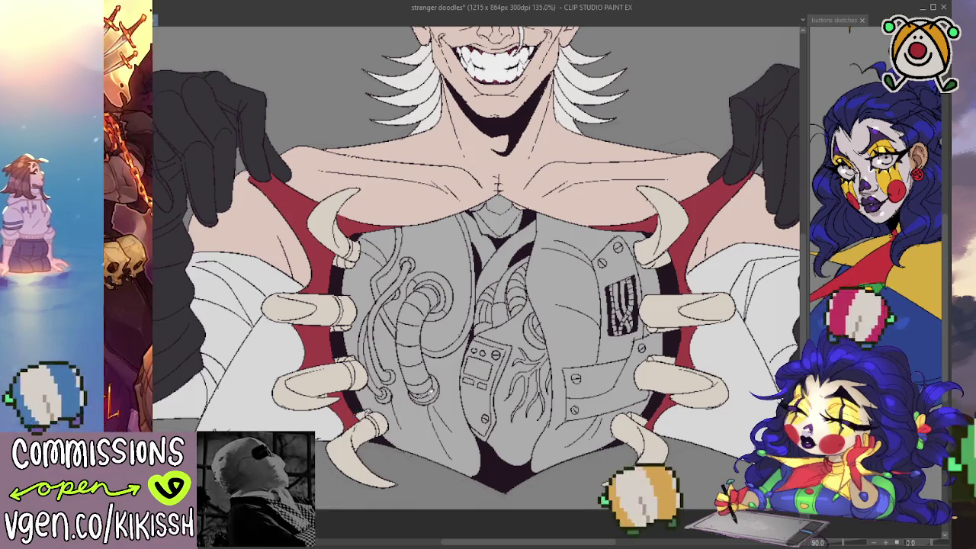
drag(217, 436, 162, 412)
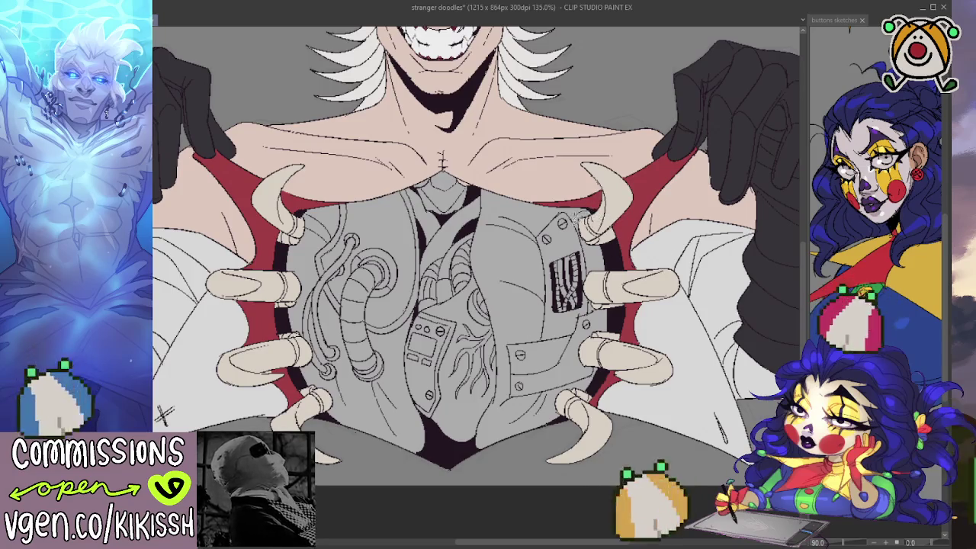
drag(585, 243, 597, 221)
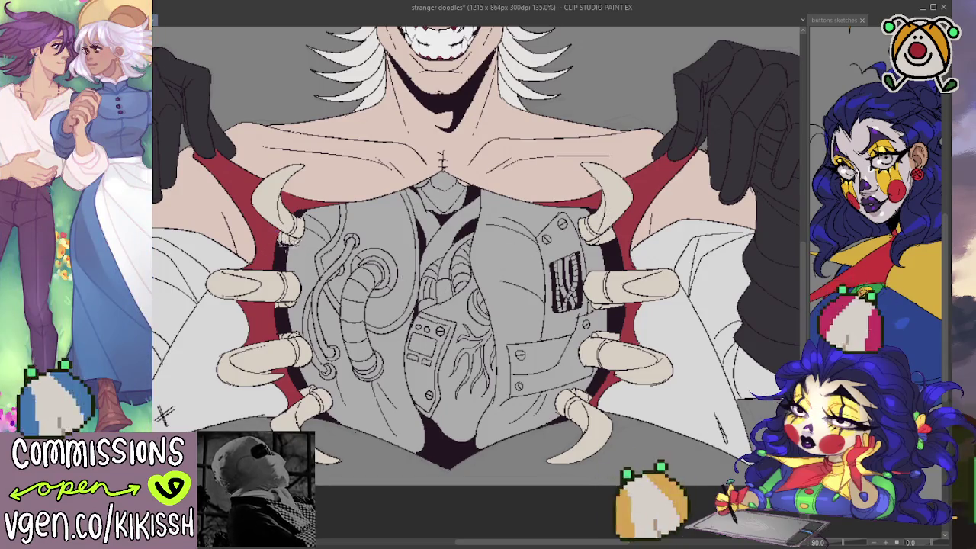
Step: Paint dark grey ring bands at the bases of the left claws and the right-hand claw
mouse_move(280, 244)
mouse_down()
mouse_move(308, 229)
mouse_move(299, 212)
mouse_up()
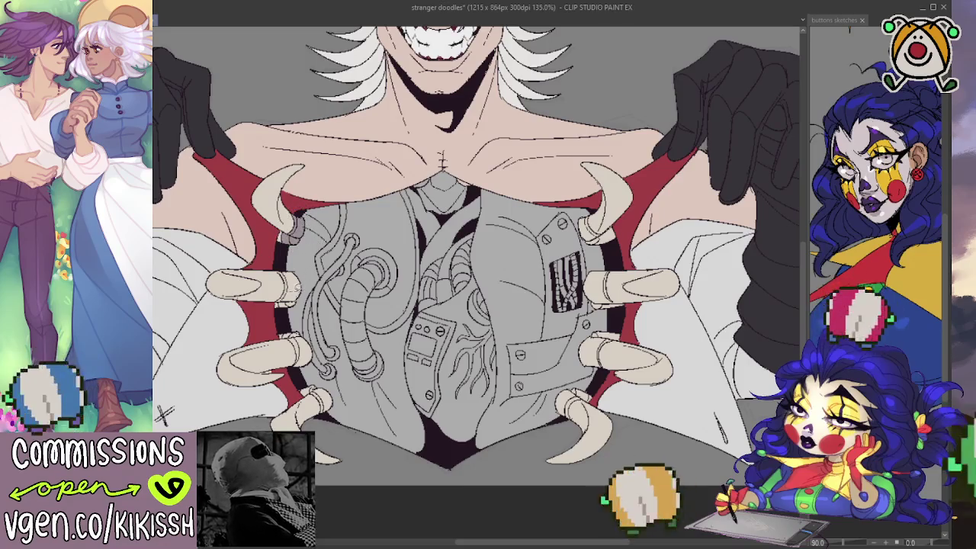
key(ctrl+z)
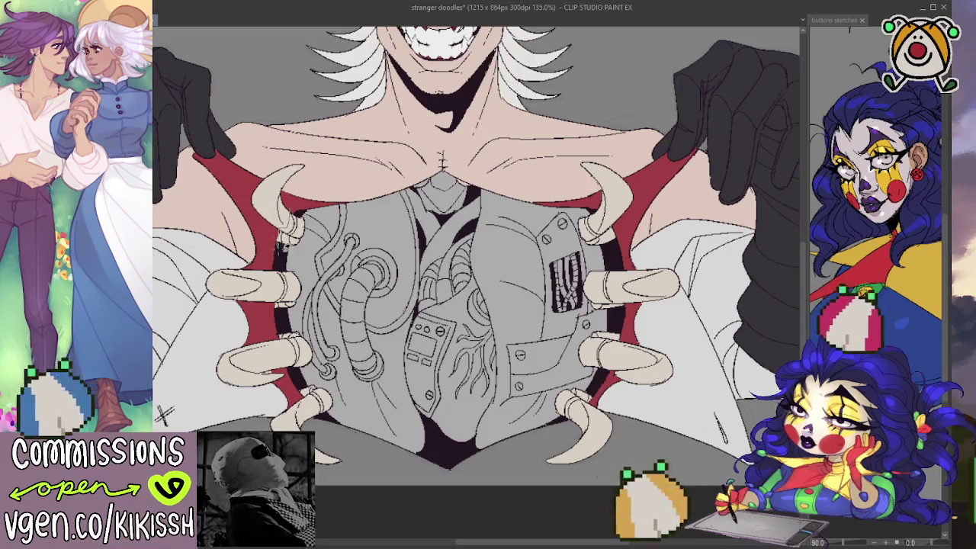
drag(284, 243, 299, 214)
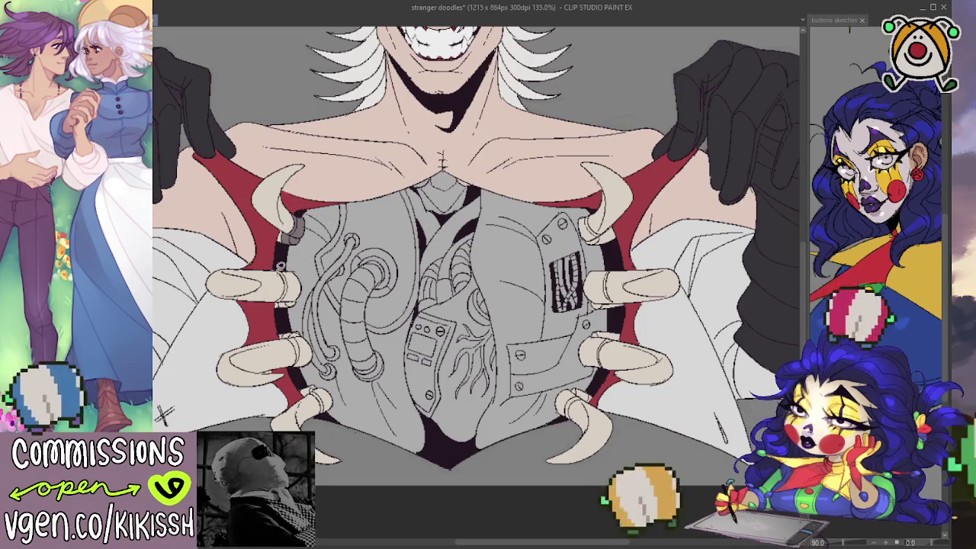
mouse_move(281, 269)
mouse_down()
mouse_move(279, 283)
mouse_move(299, 311)
mouse_move(288, 347)
mouse_move(298, 372)
mouse_move(315, 364)
mouse_up()
mouse_move(284, 324)
mouse_down()
mouse_move(313, 369)
mouse_move(299, 374)
mouse_move(328, 392)
mouse_up()
scroll(476, 256, down, 1)
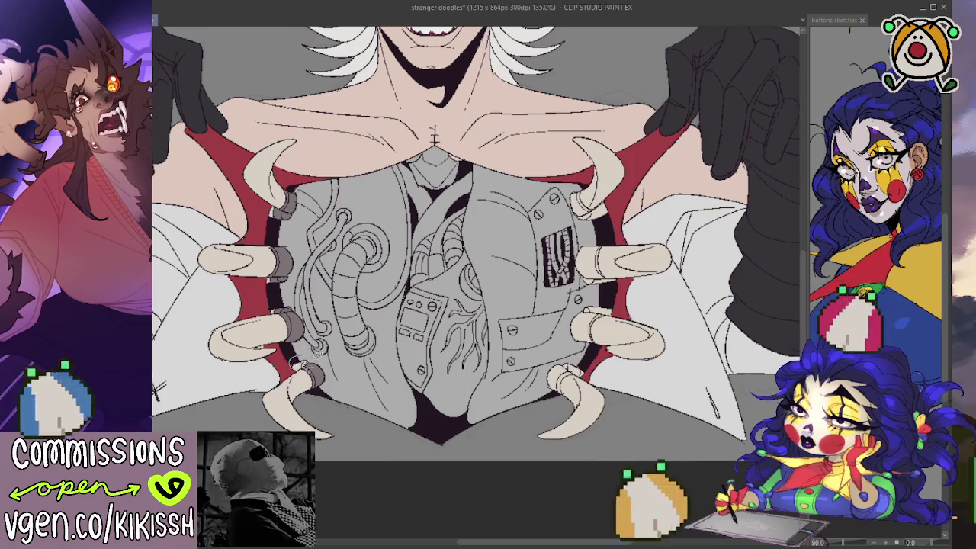
drag(290, 353, 308, 367)
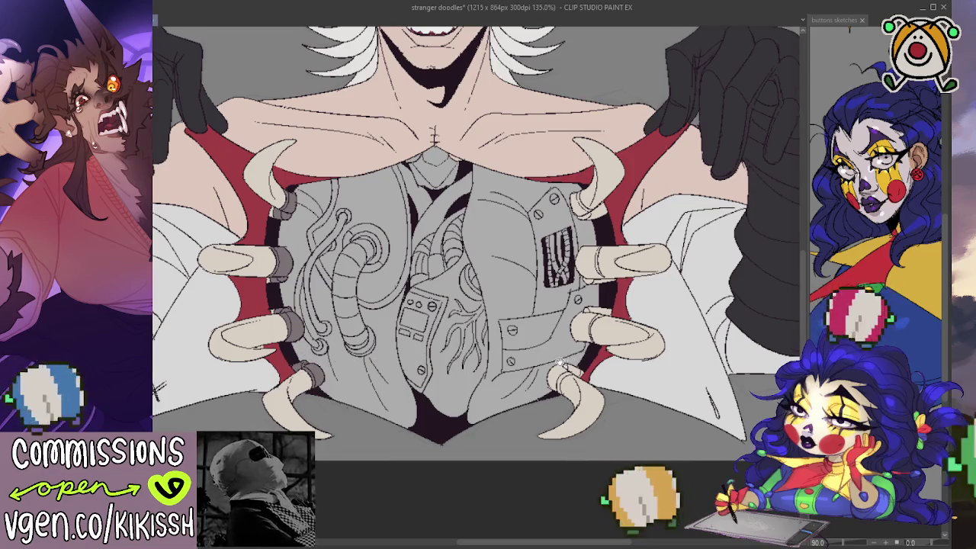
mouse_move(561, 362)
mouse_down()
mouse_move(548, 354)
mouse_move(555, 386)
mouse_move(546, 369)
mouse_up()
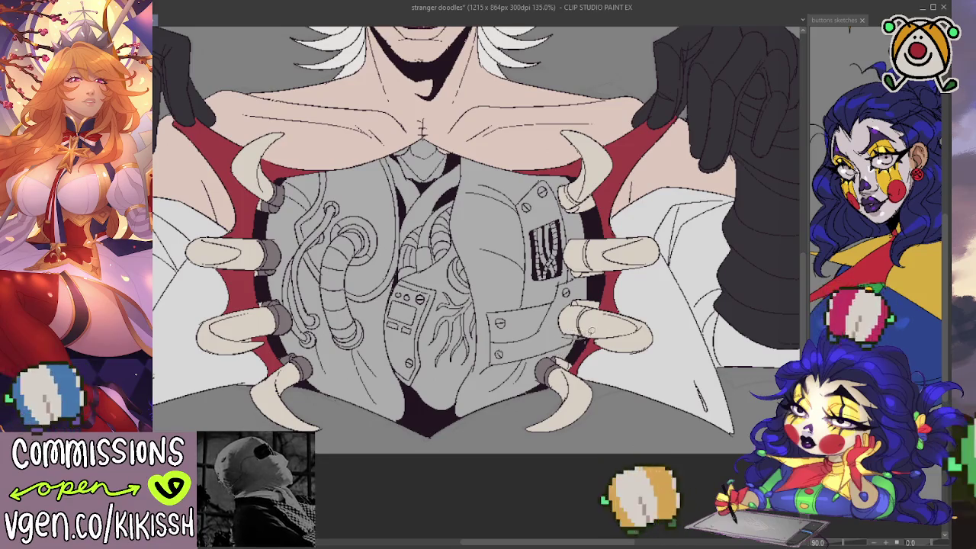
drag(560, 330, 593, 322)
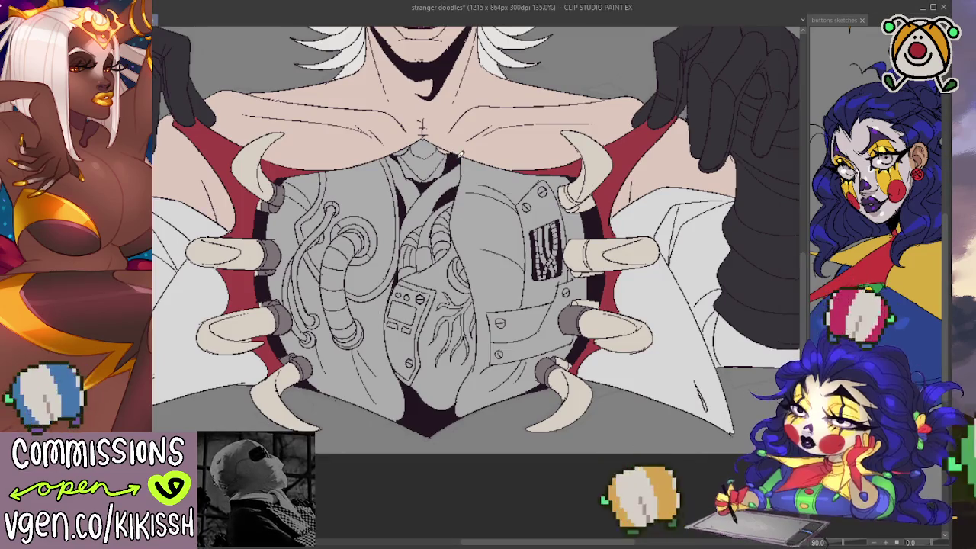
Step: Toggle the line art off and on, then darken the base ring of the right-hand claw
key(ctrl+h)
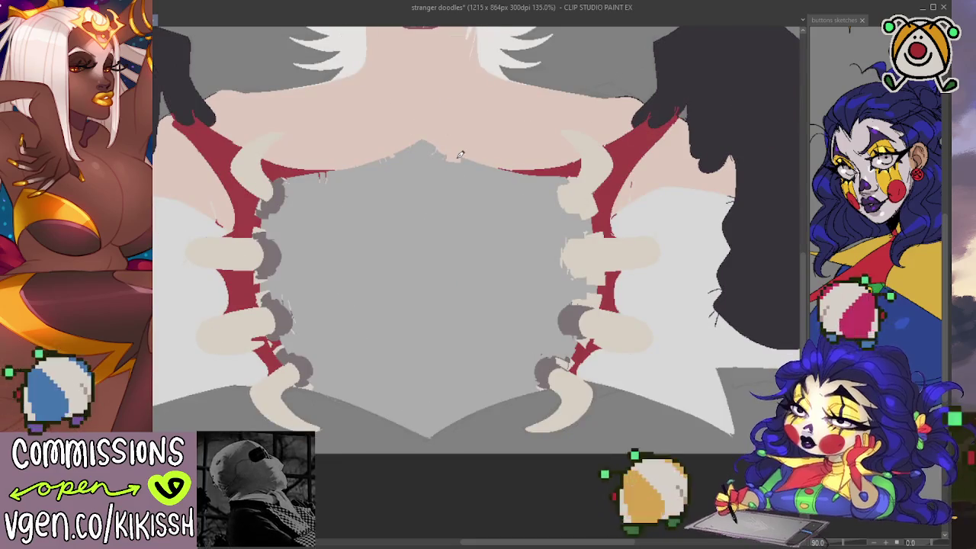
key(ctrl+h)
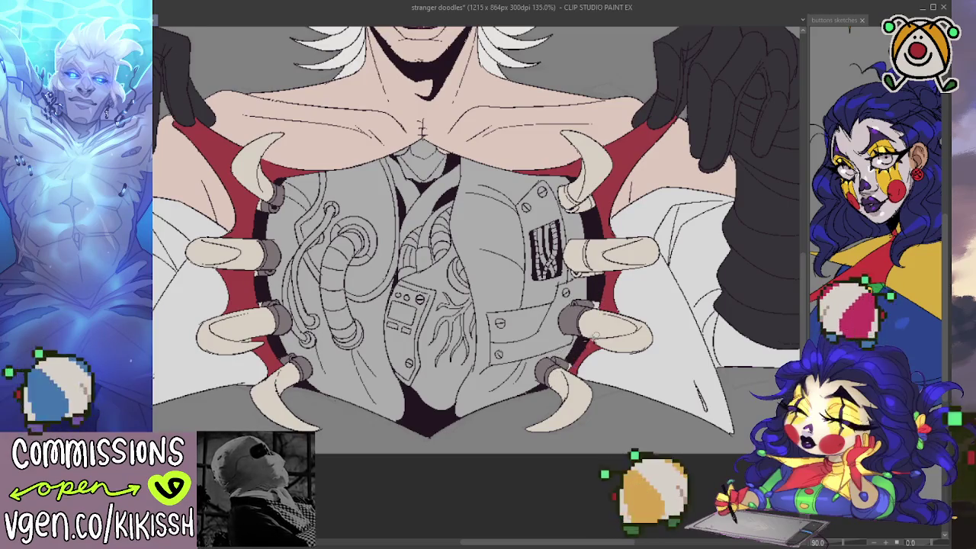
drag(580, 241, 575, 259)
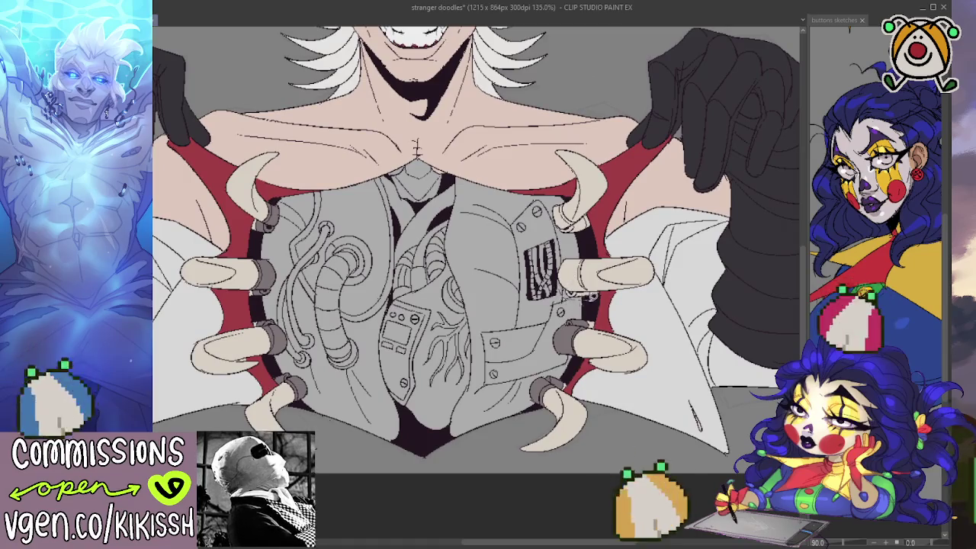
drag(580, 257, 566, 293)
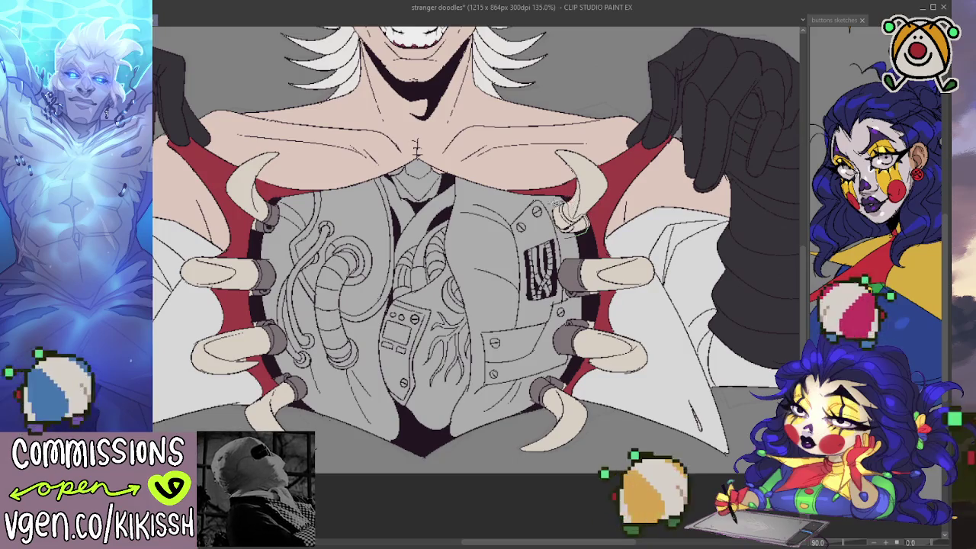
drag(604, 228, 642, 216)
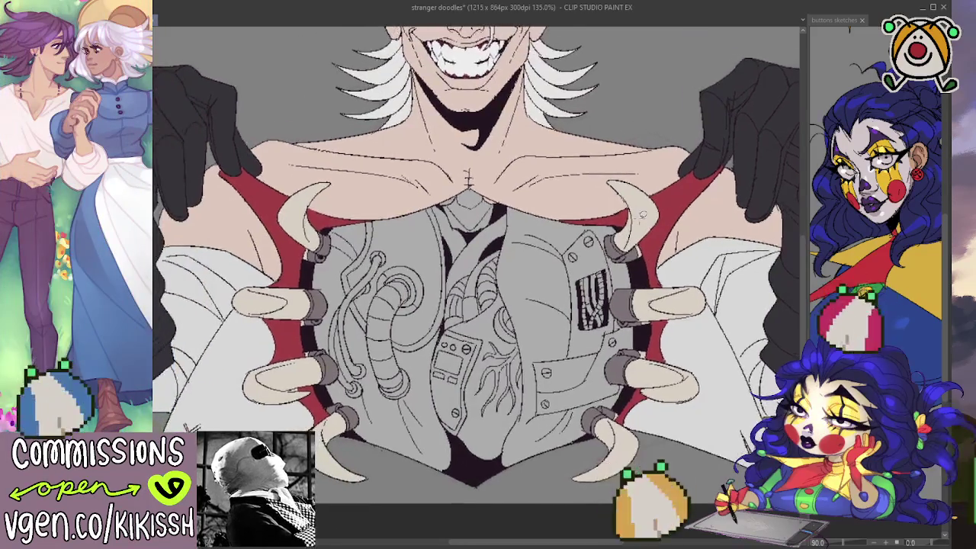
scroll(565, 249, down, 1)
Step: Add a small light highlight stroke on the upper-right claw
scroll(557, 267, down, 1)
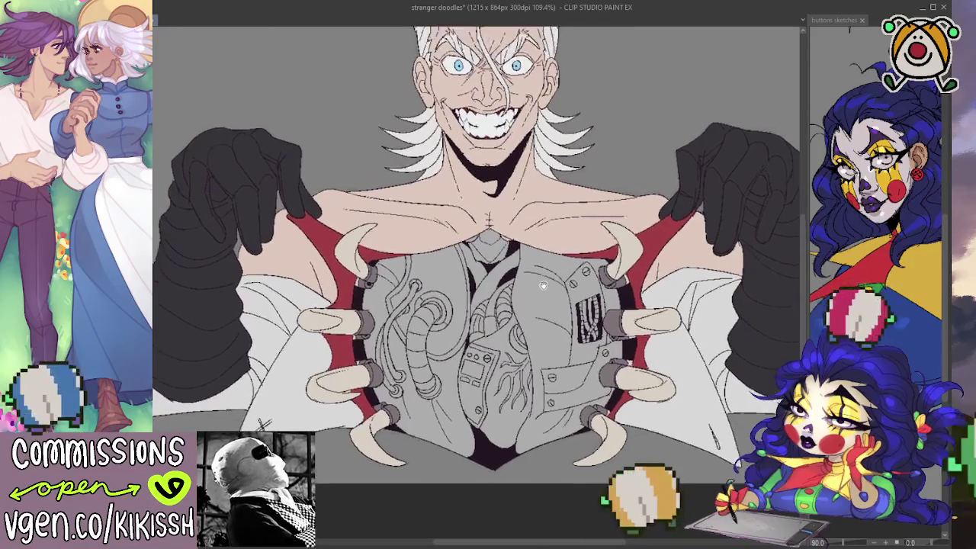
scroll(549, 290, down, 1)
scroll(491, 249, up, 1)
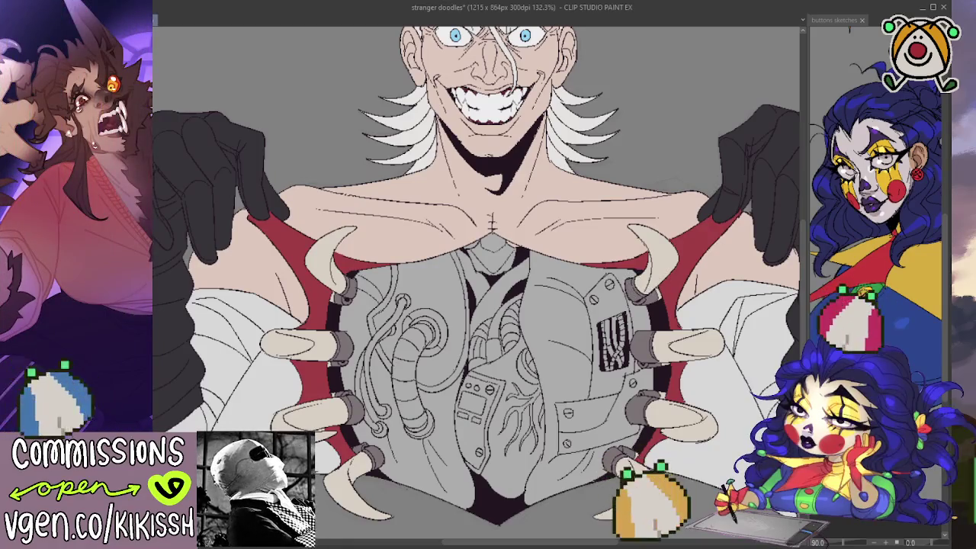
drag(640, 283, 648, 271)
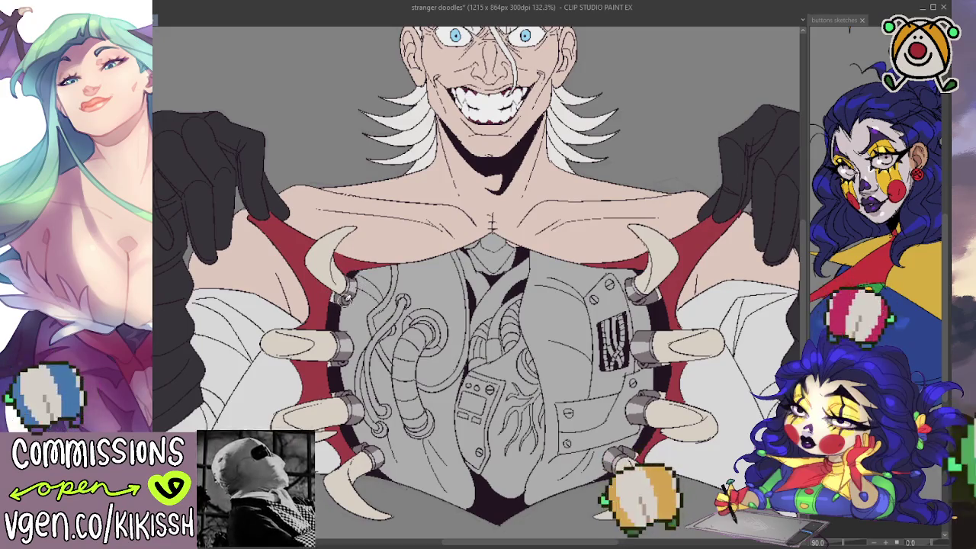
scroll(370, 362, down, 1)
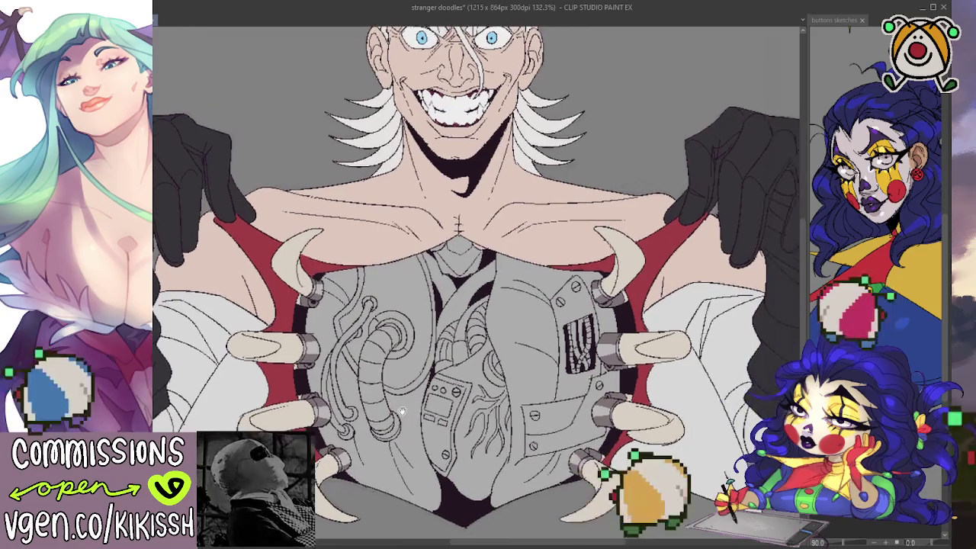
Step: Save the illustration, then toggle the flat colours off and on to compare with the line art
drag(453, 243, 472, 247)
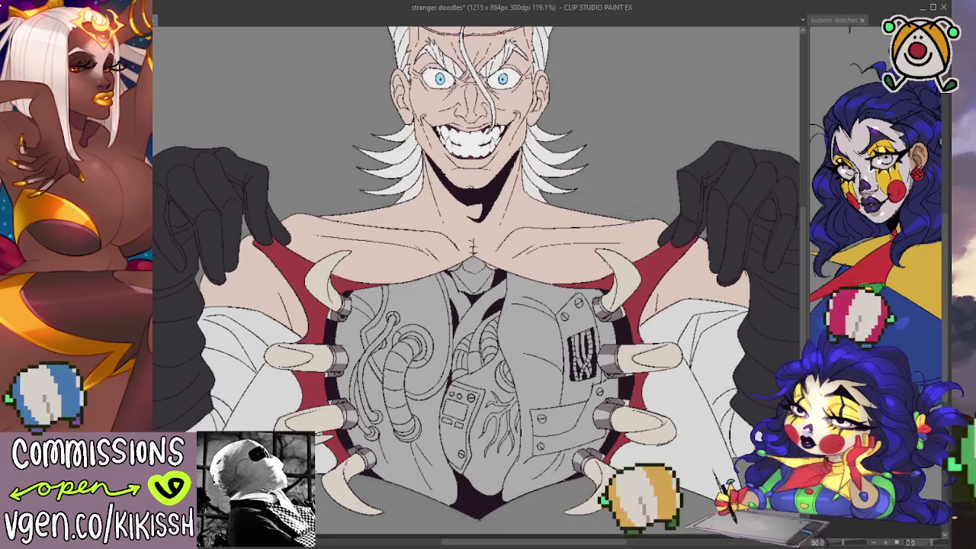
key(ctrl+s)
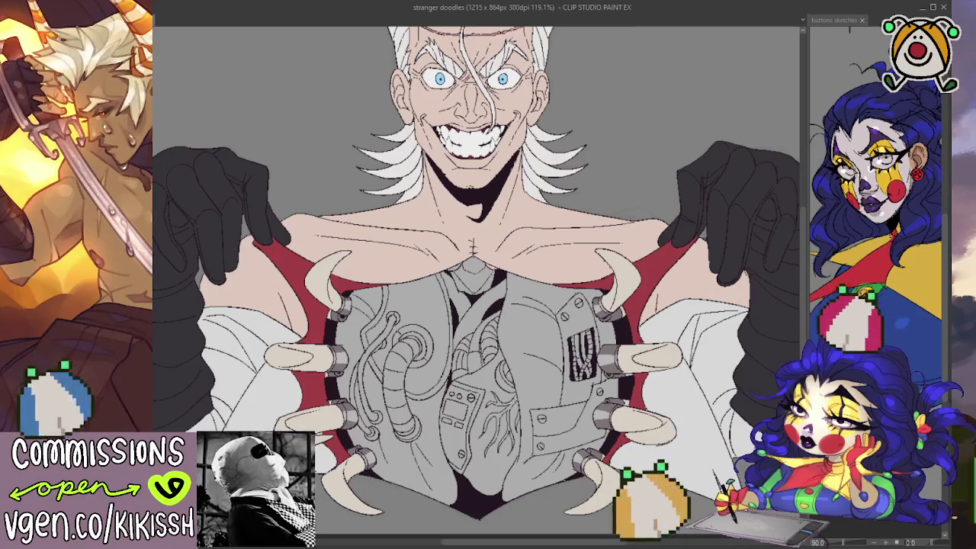
key(Delete)
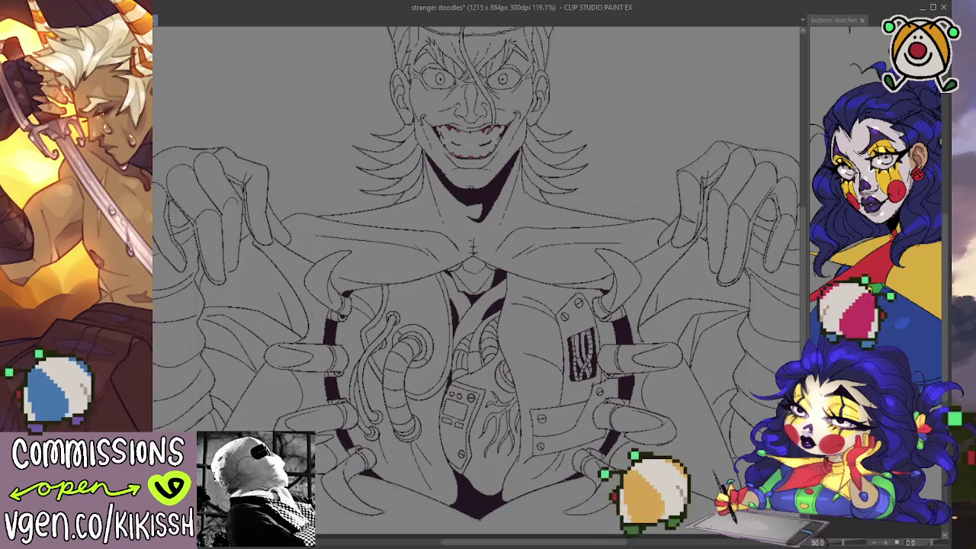
key(ctrl+z)
key(Delete)
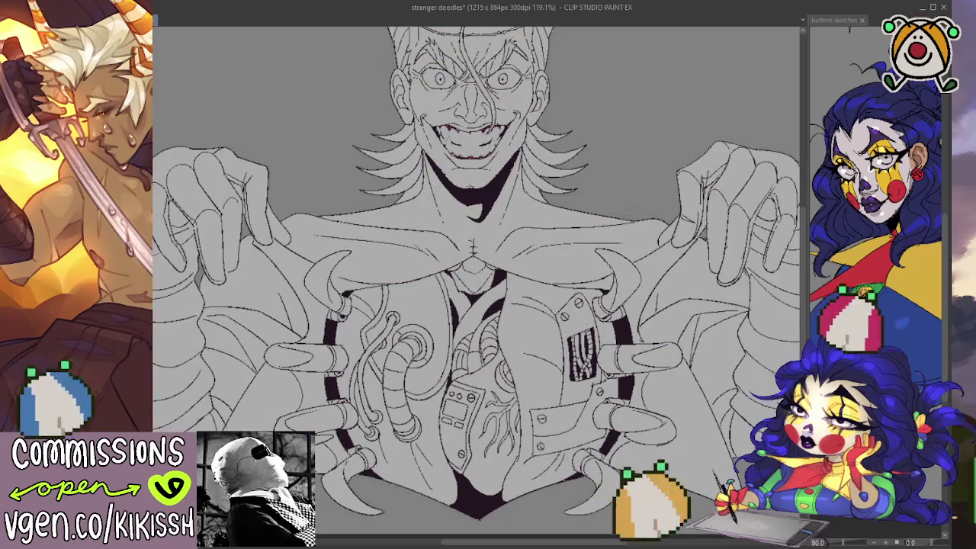
key(ctrl+z)
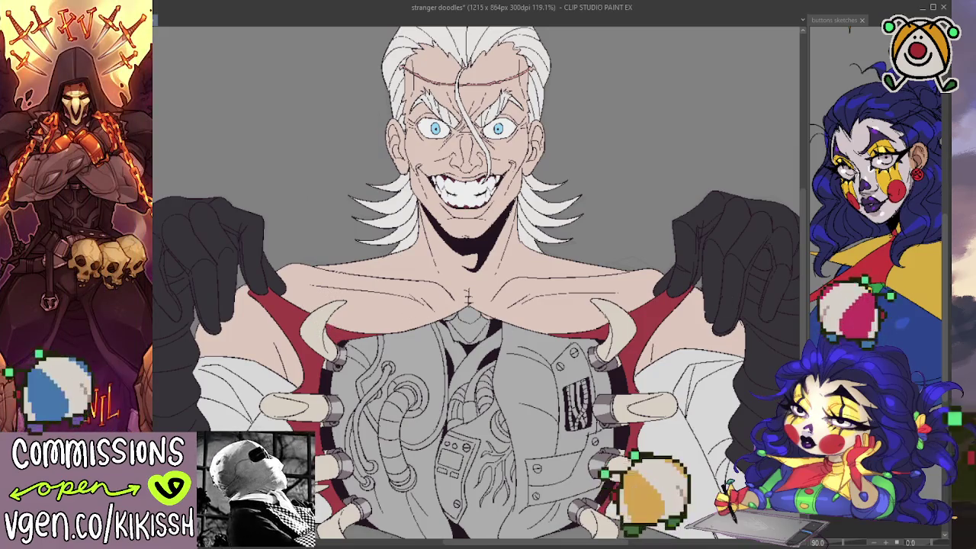
Step: Fill the neck below the chin with skin colour and lasso-fill the right chest plate dusty red
drag(473, 305, 479, 269)
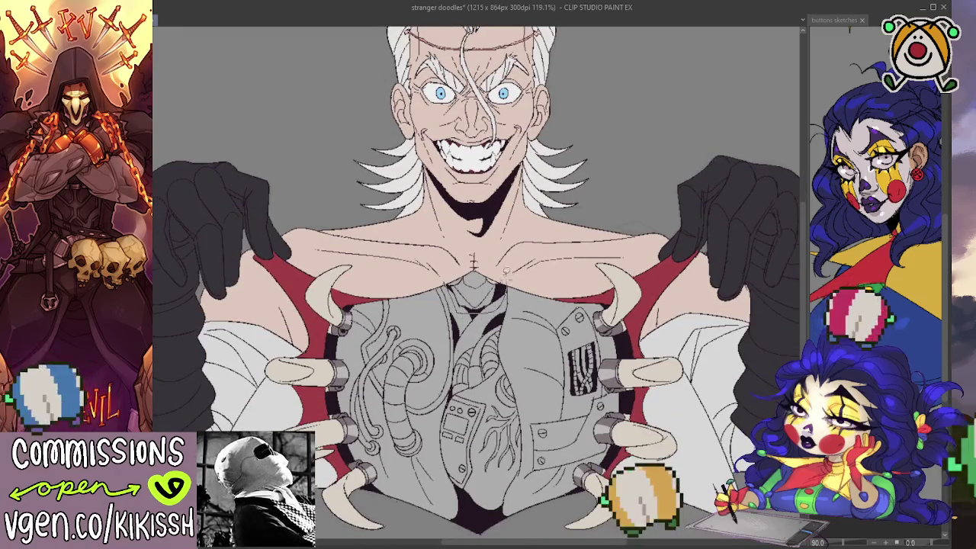
click(474, 276)
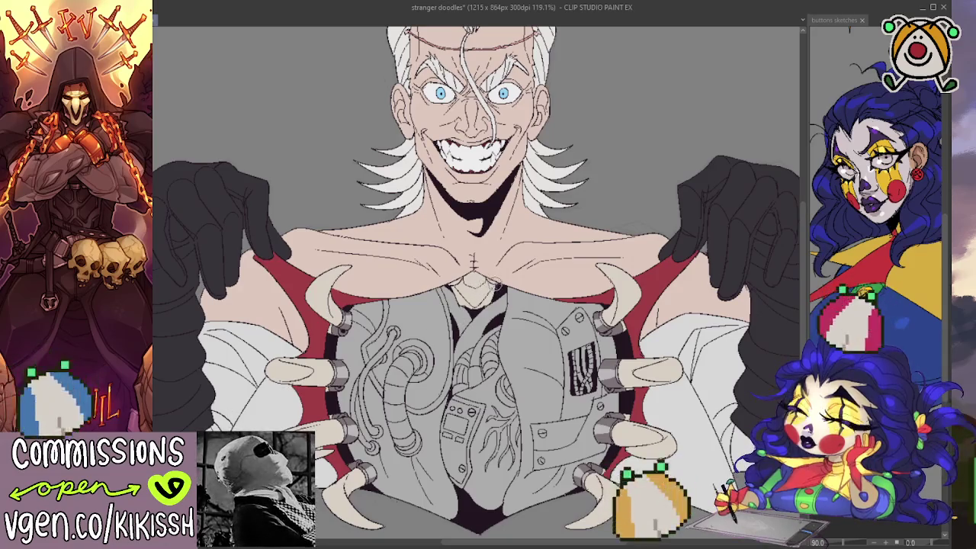
drag(593, 309, 600, 286)
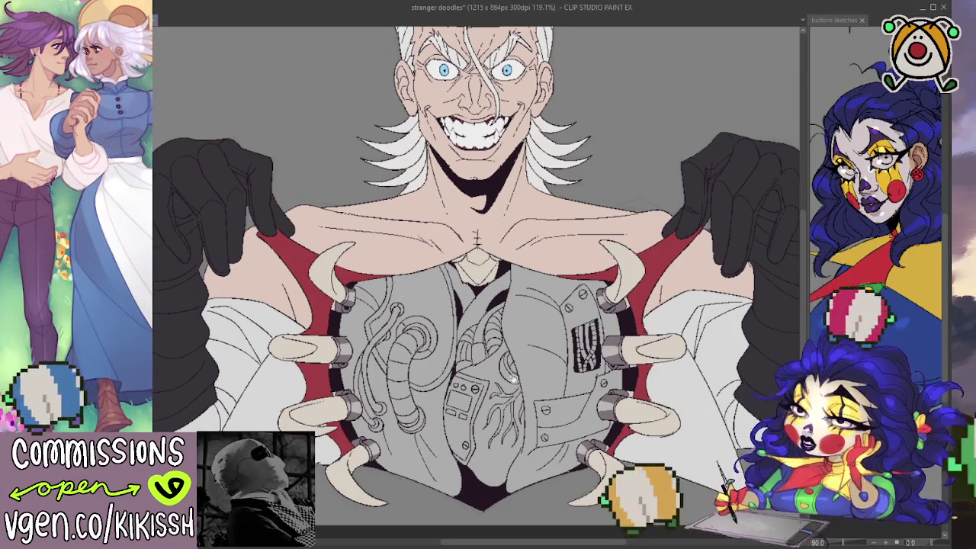
drag(520, 370, 526, 344)
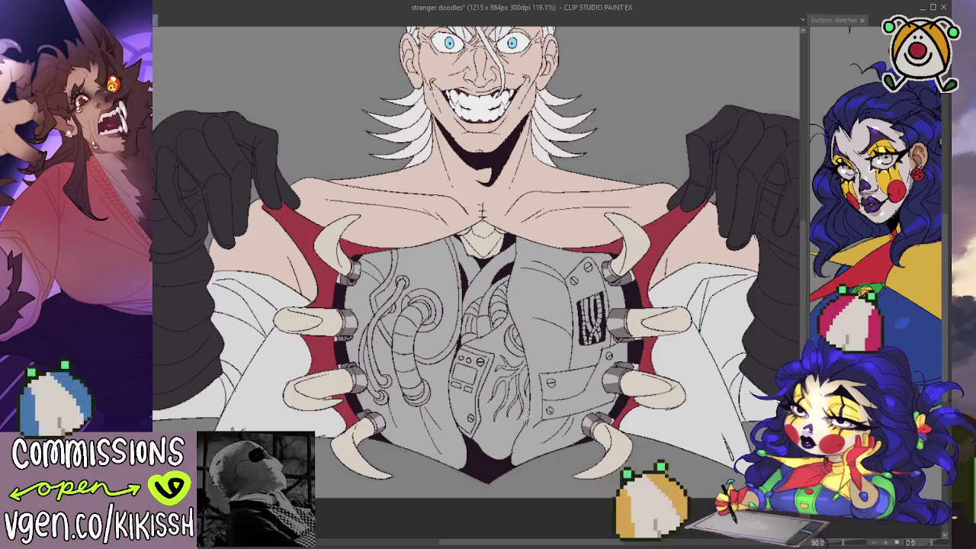
drag(505, 468, 610, 419)
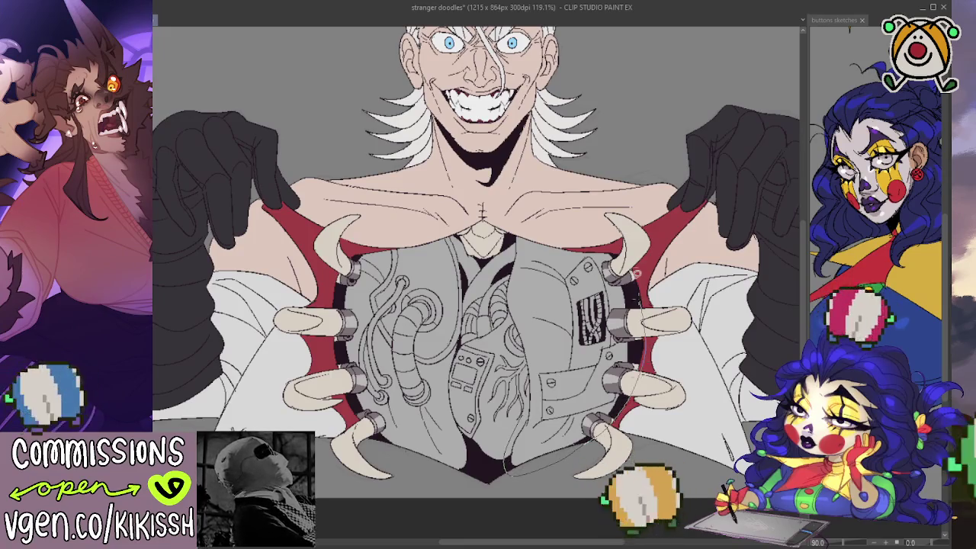
mouse_move(635, 271)
mouse_down()
mouse_move(574, 225)
mouse_move(521, 352)
mouse_up()
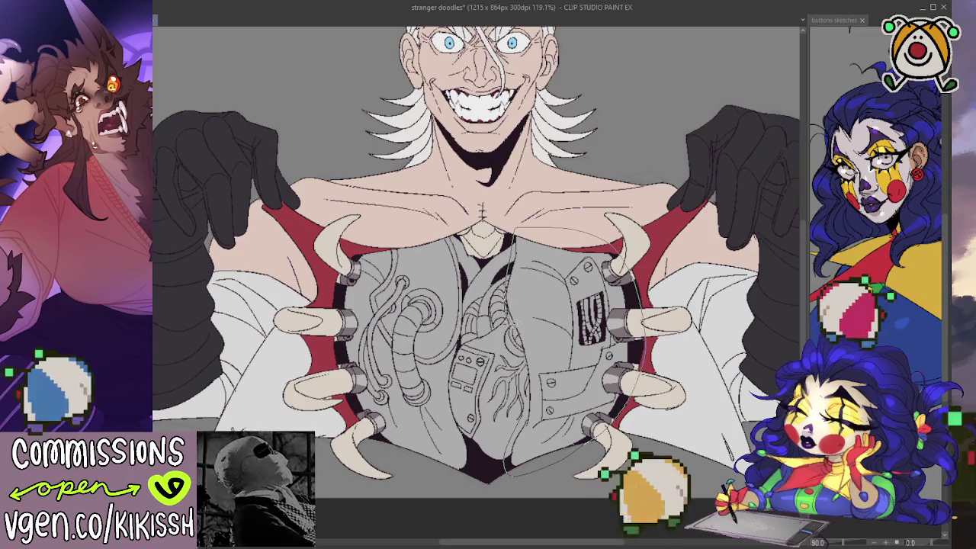
drag(523, 412, 532, 415)
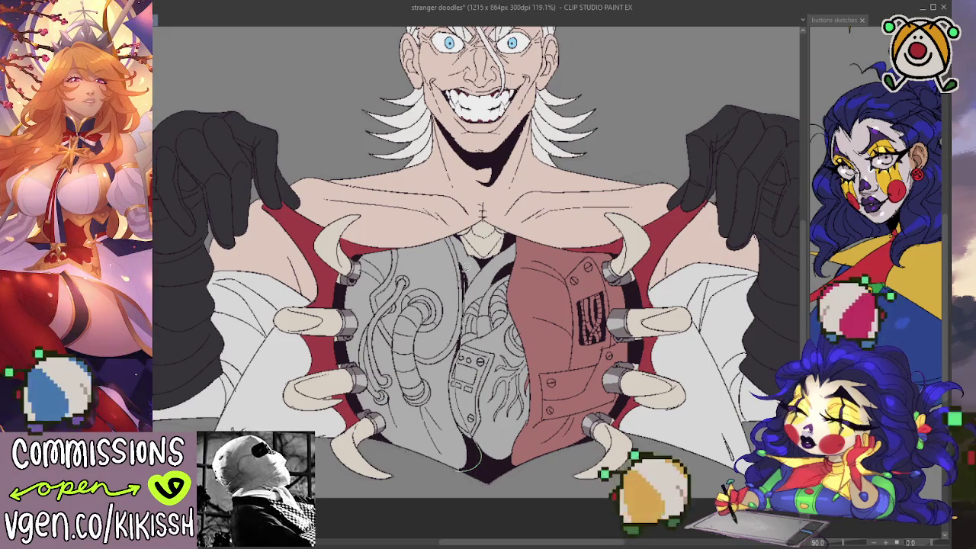
Step: Lasso-fill the left chest plate with the same red and begin tracing around the heart
drag(383, 233, 398, 453)
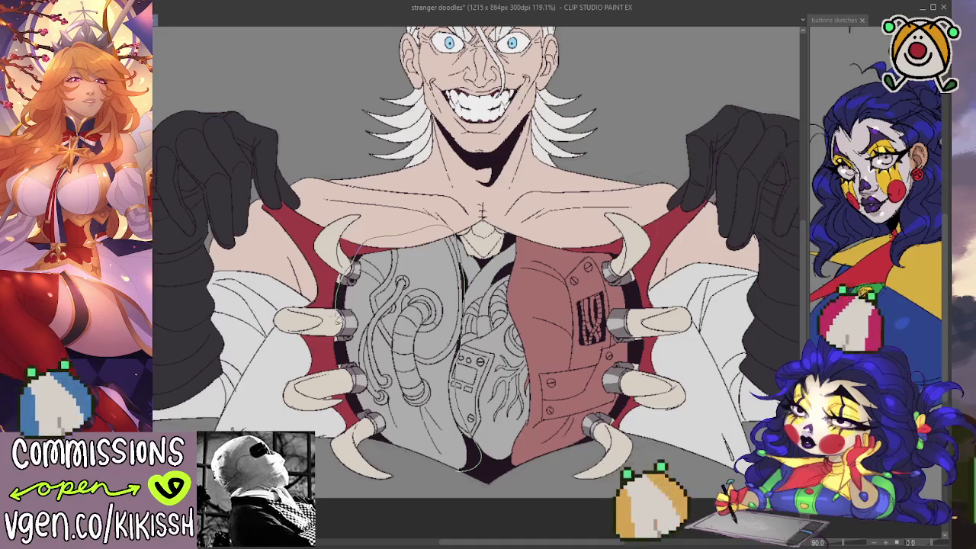
click(400, 455)
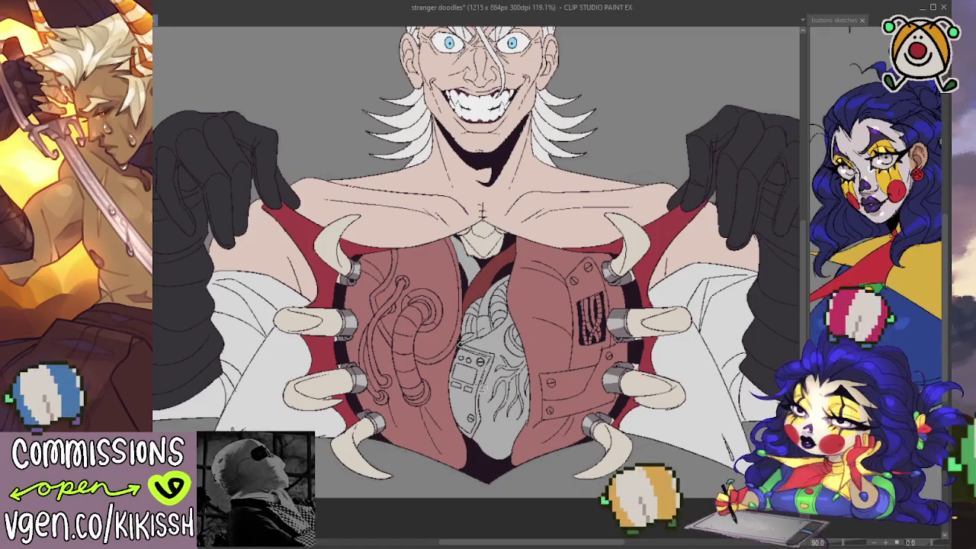
mouse_move(476, 458)
mouse_down()
mouse_move(496, 295)
mouse_move(481, 332)
mouse_move(499, 327)
mouse_up()
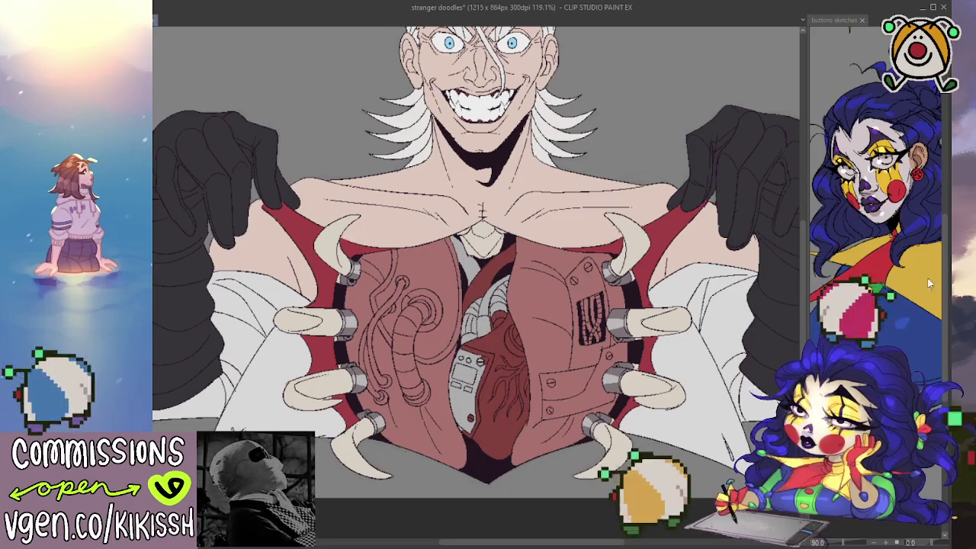
Step: Lighten the heart's red, undo a stray sketch stroke, and lasso-fill the left chest coil grey
drag(506, 345, 503, 336)
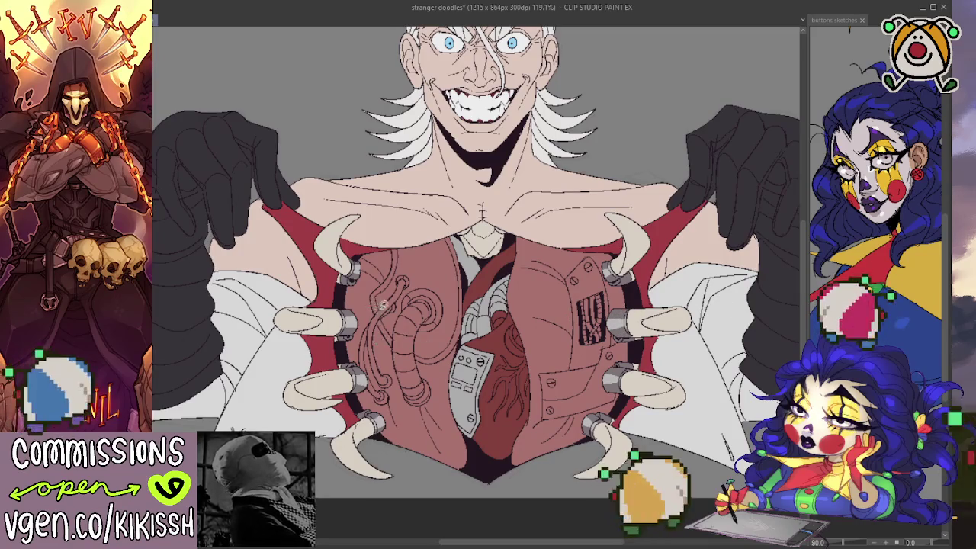
drag(393, 357, 448, 358)
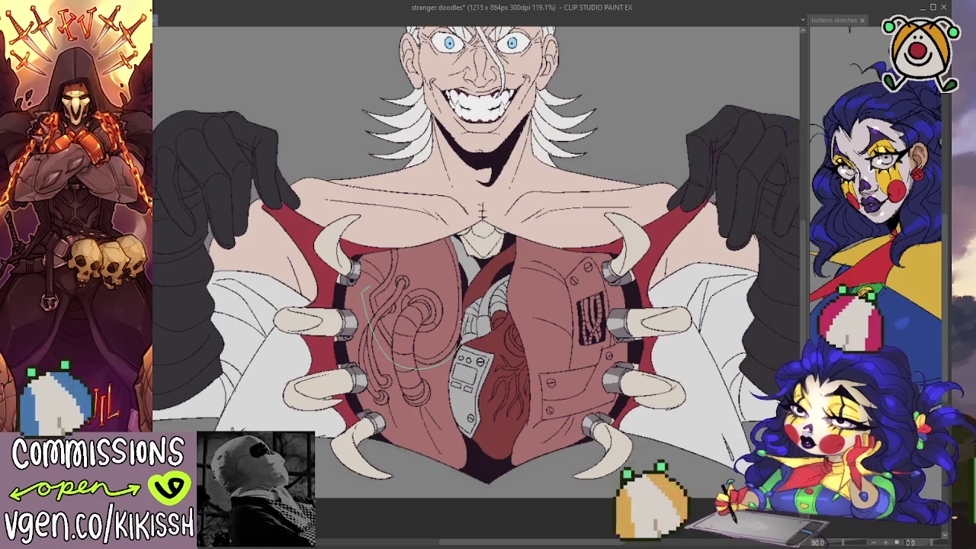
key(ctrl+z)
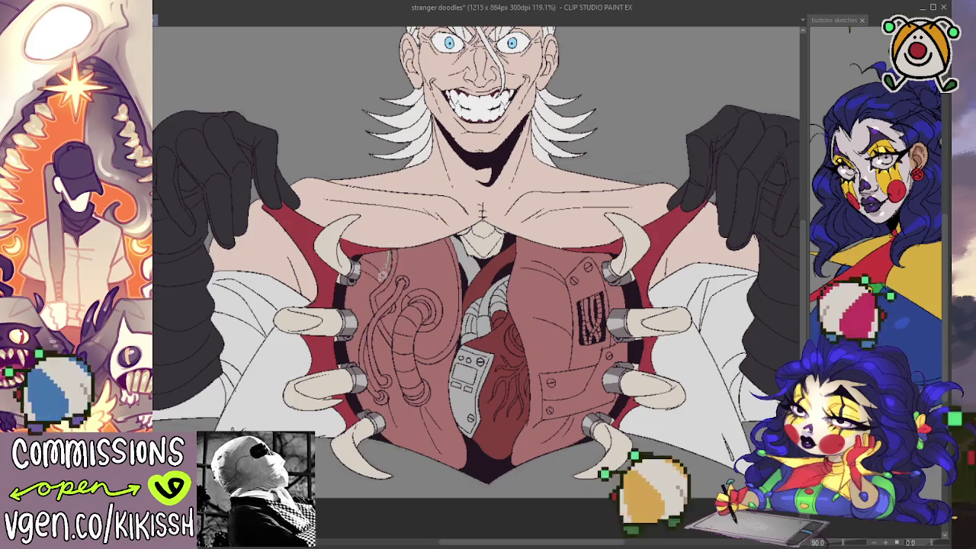
drag(389, 252, 365, 309)
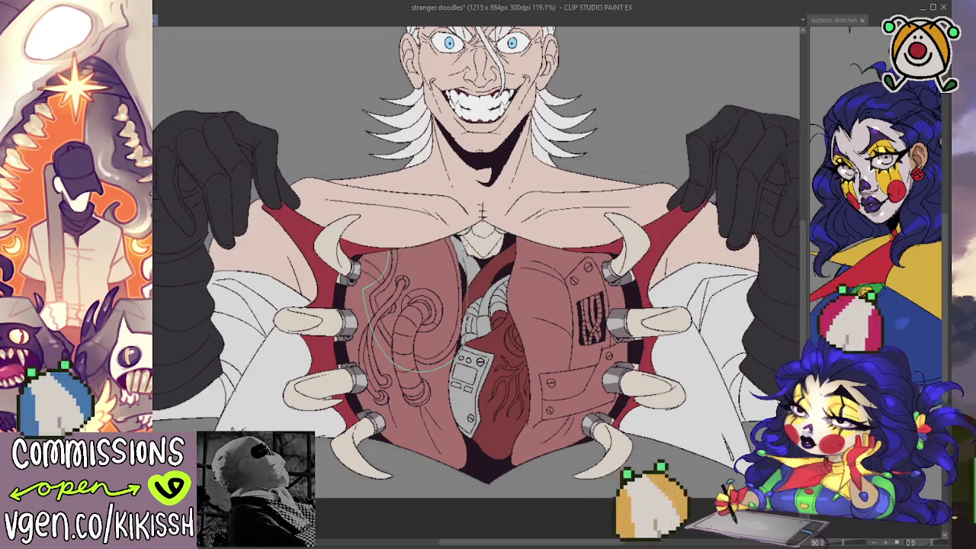
drag(441, 365, 443, 256)
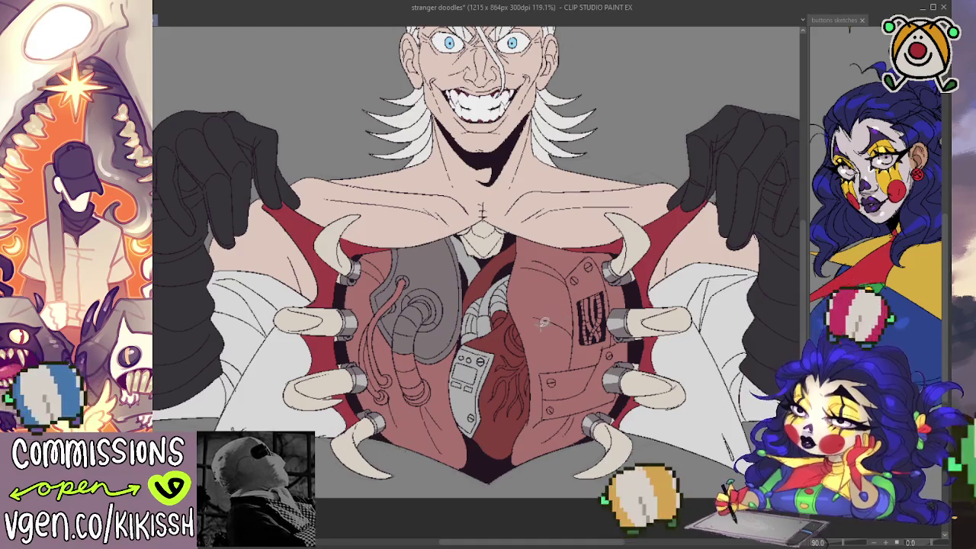
Step: Lasso-fill the upper and lower sections of the right chest plate with flat grey
mouse_move(544, 363)
mouse_down()
mouse_move(541, 412)
mouse_move(624, 372)
mouse_up()
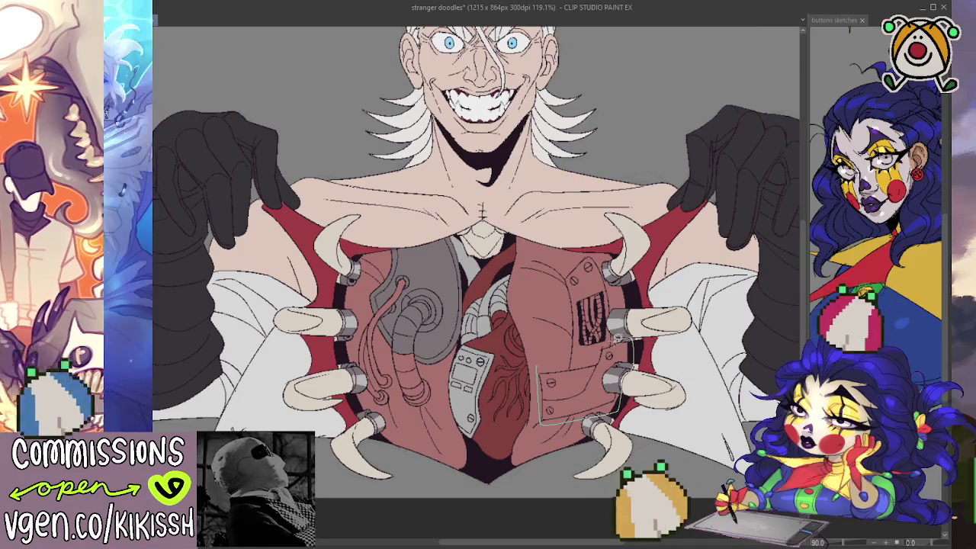
mouse_move(633, 339)
mouse_down()
mouse_move(606, 260)
mouse_move(545, 365)
mouse_up()
click(602, 348)
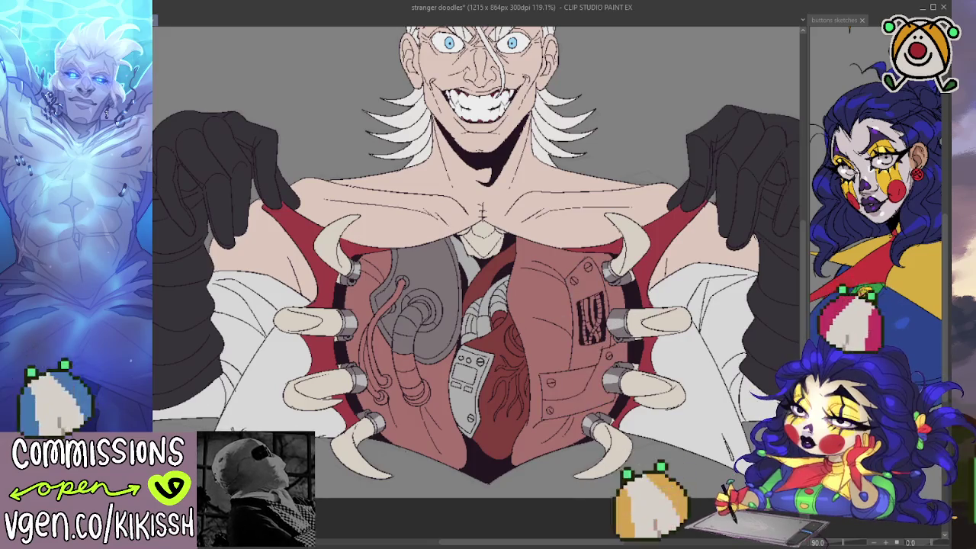
mouse_move(579, 362)
mouse_down()
mouse_move(587, 420)
mouse_move(635, 377)
mouse_move(621, 335)
mouse_move(577, 351)
mouse_move(602, 374)
mouse_move(619, 343)
mouse_move(615, 305)
mouse_move(566, 336)
mouse_move(576, 349)
mouse_up()
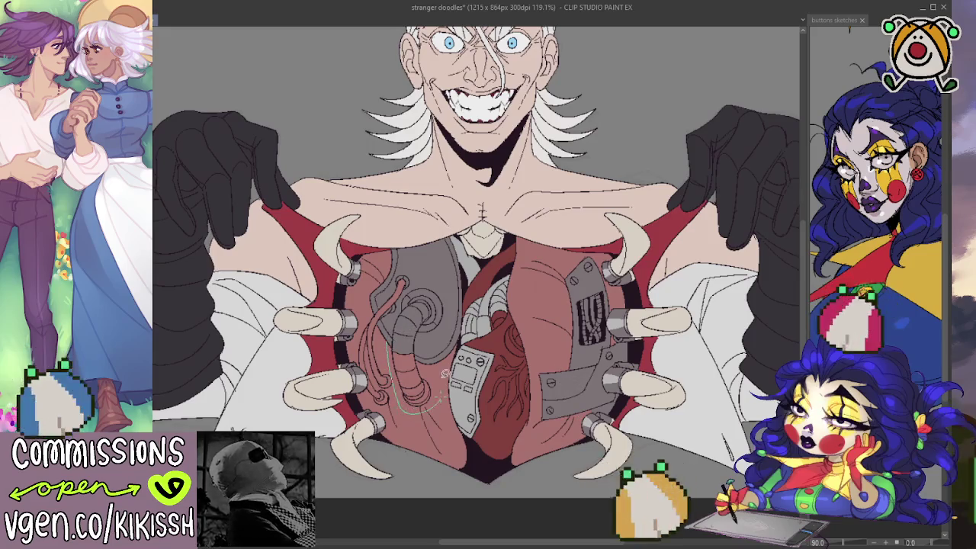
Step: Fill the left organ's curved tube grey, ink its wire outlines, and select the area behind the heart
click(398, 335)
mouse_move(381, 387)
mouse_down()
mouse_move(373, 404)
mouse_move(370, 347)
mouse_move(387, 390)
mouse_up()
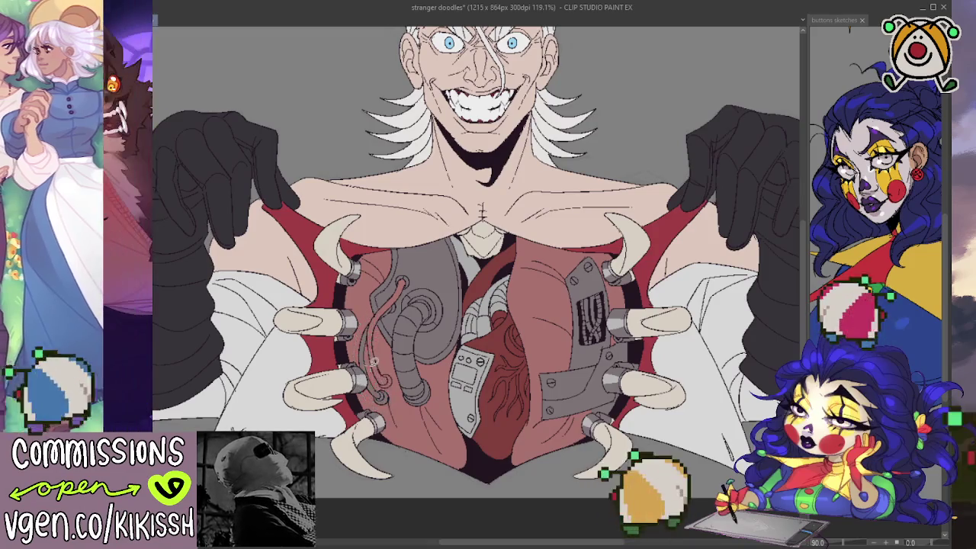
drag(380, 343, 404, 305)
mouse_move(420, 271)
mouse_down()
mouse_move(365, 314)
mouse_move(366, 355)
mouse_move(415, 389)
mouse_up()
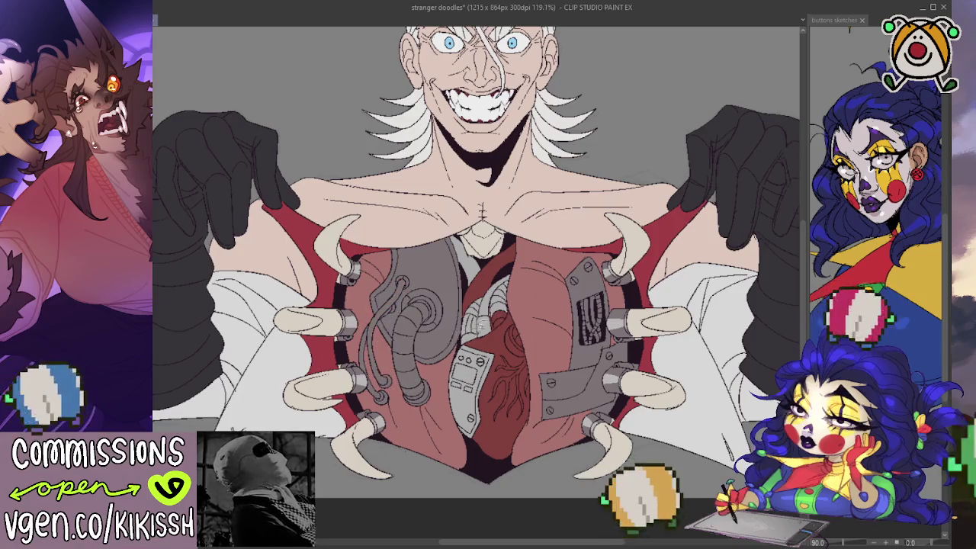
mouse_move(484, 324)
mouse_down()
mouse_move(466, 345)
mouse_move(504, 335)
mouse_move(515, 268)
mouse_move(456, 328)
mouse_move(485, 414)
mouse_move(461, 353)
mouse_up()
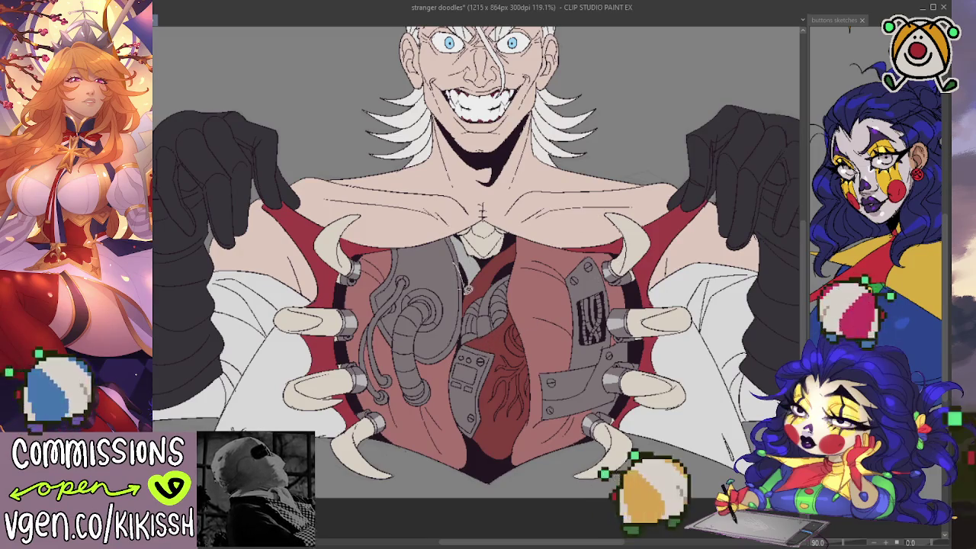
Step: Paint dark red into the upper chest cavity, then erase the red off the central grey tubes
mouse_move(473, 263)
mouse_down()
mouse_move(485, 251)
mouse_move(481, 289)
mouse_up()
key(ctrl+z)
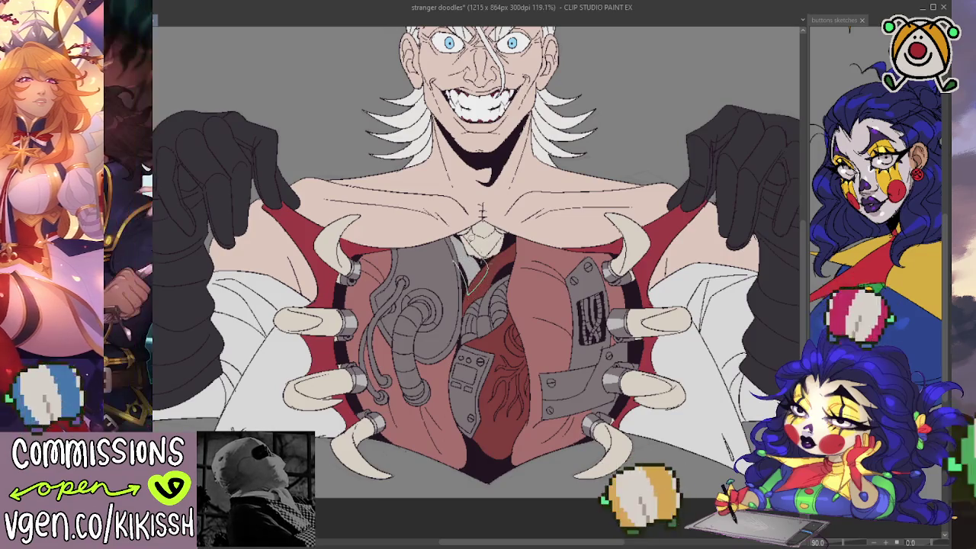
drag(459, 229, 467, 268)
drag(492, 304, 503, 282)
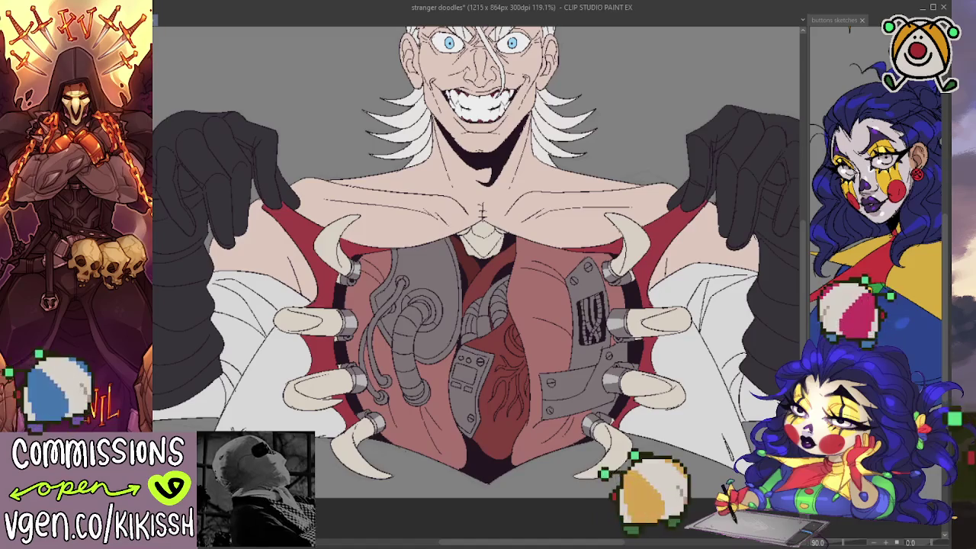
Step: Shade the metal plate's left edge in darker grey and dab a small rivet near its top
drag(589, 265, 570, 366)
click(591, 260)
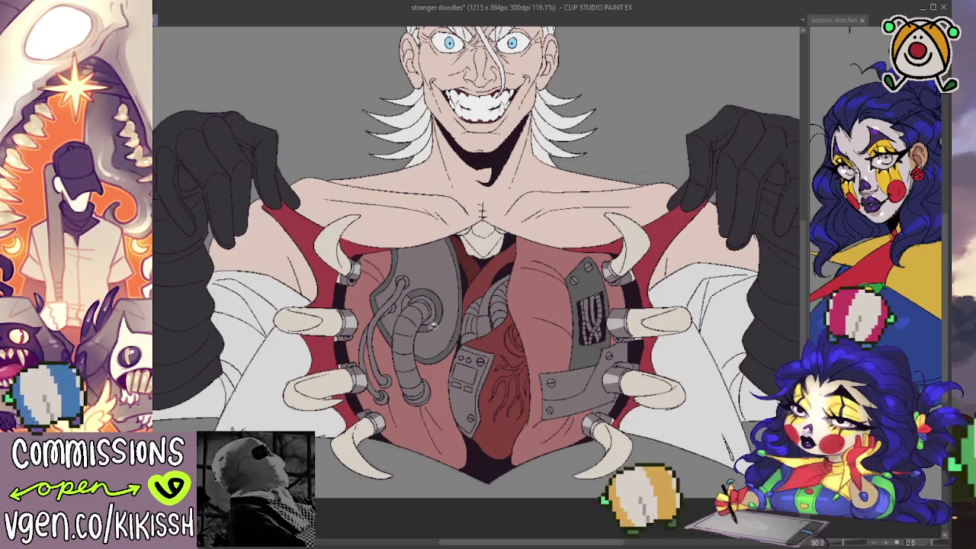
drag(423, 293, 420, 287)
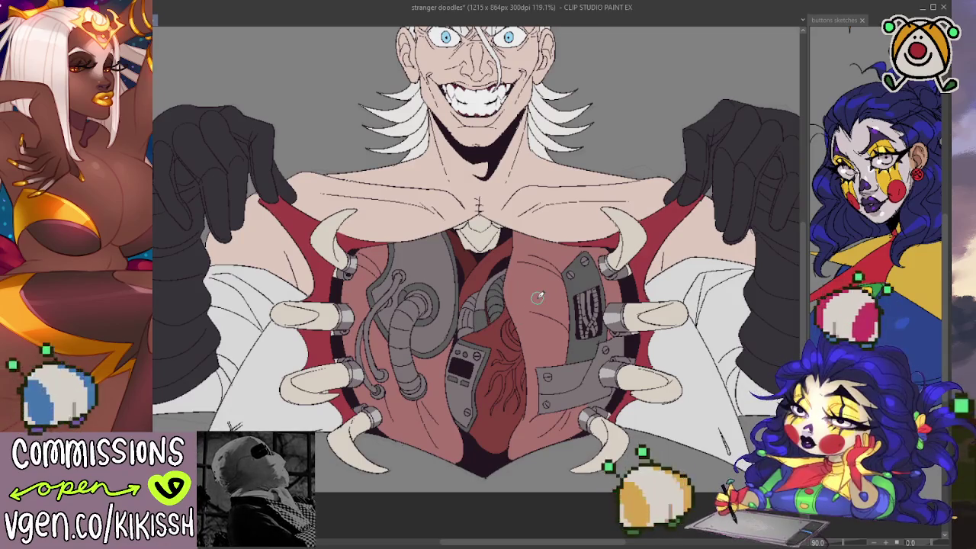
Step: Zoom in and pan the canvas to centre the opened chest
scroll(488, 297, up, 2)
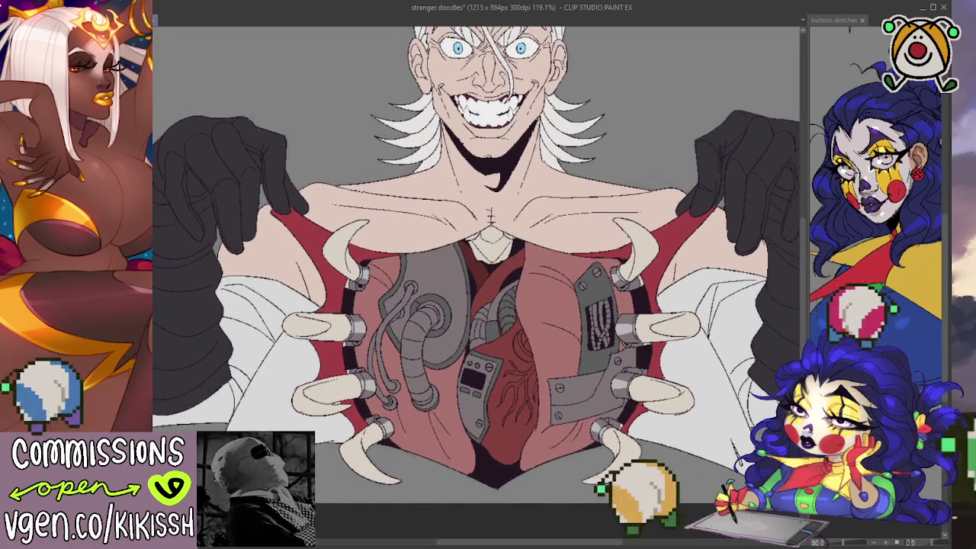
mouse_move(290, 246)
mouse_down()
mouse_move(318, 290)
mouse_move(303, 268)
mouse_up()
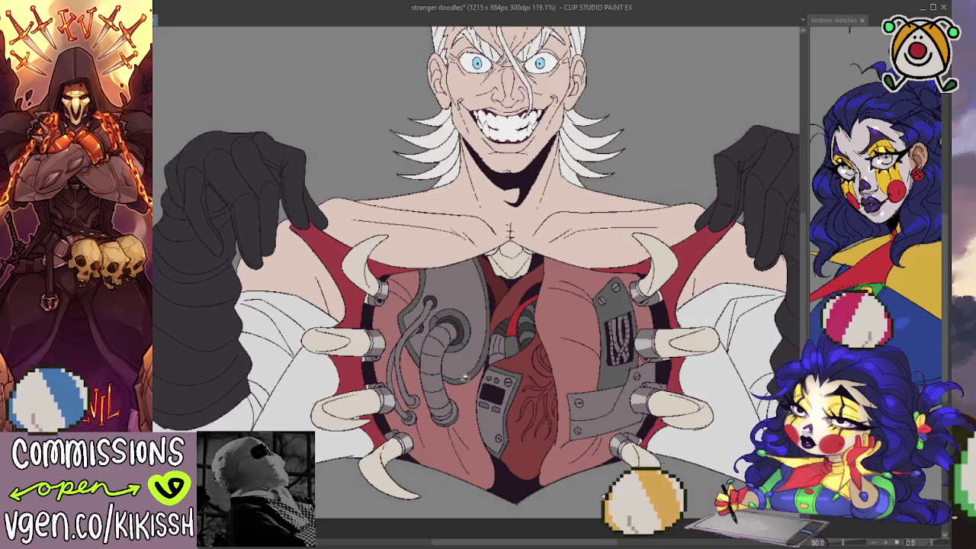
Step: Darken the grey tube, paint red into the right plate's slot, and extend a green wire down the left tube
drag(436, 405, 455, 416)
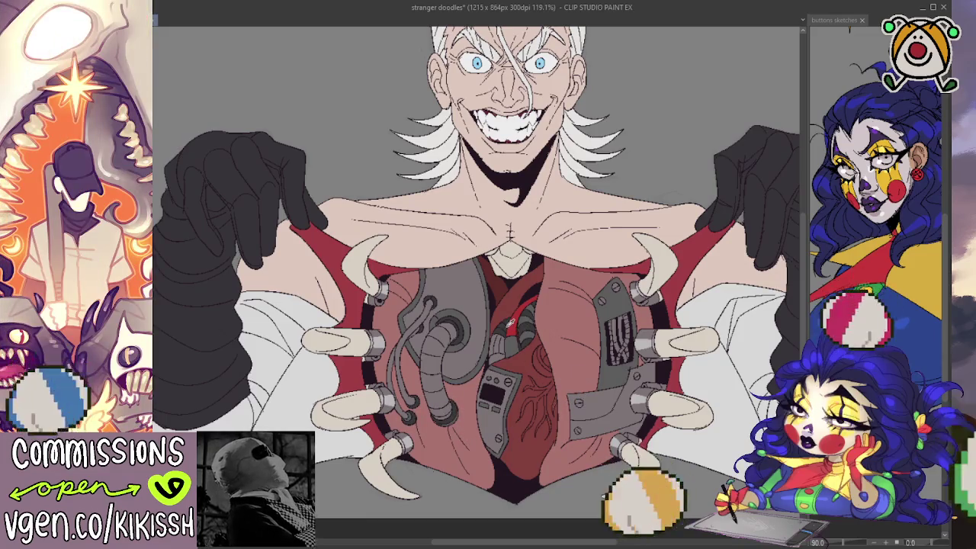
drag(623, 329, 625, 343)
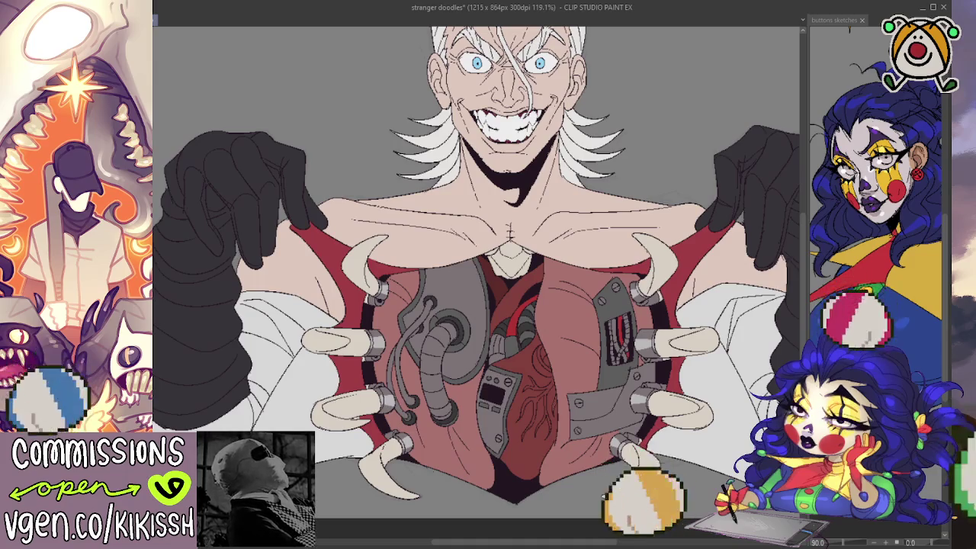
drag(395, 389, 410, 418)
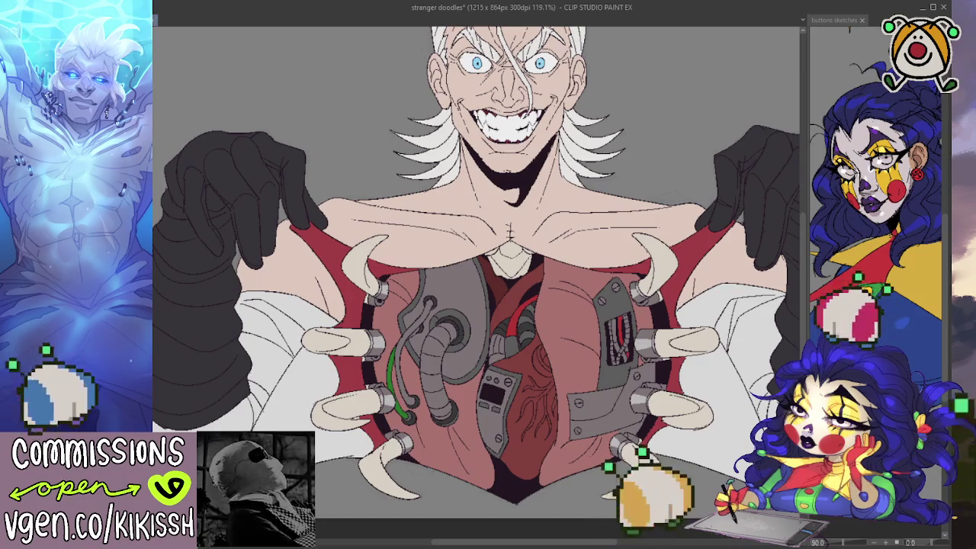
Step: Draw a blue wire beside the green one and add blue and red stripes in the right panel's slot
drag(432, 299, 412, 403)
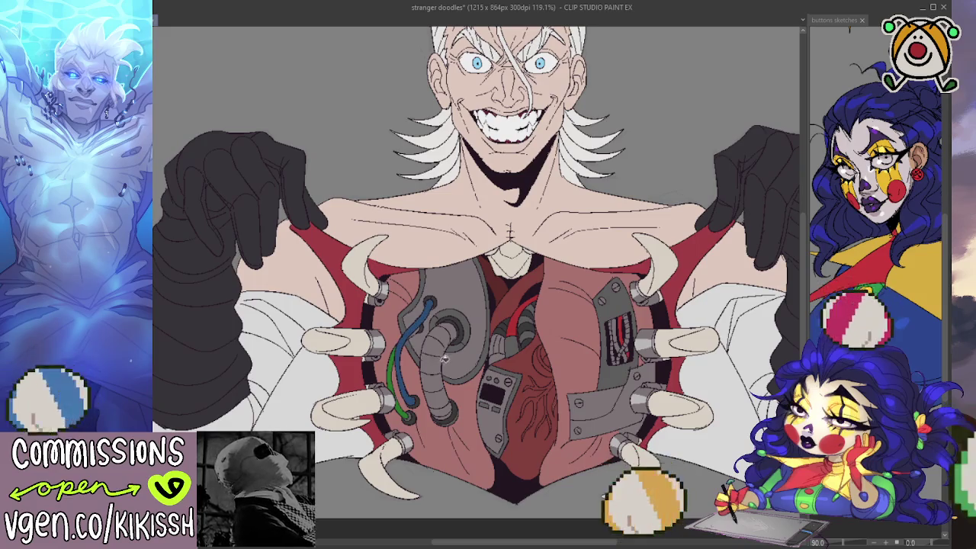
drag(620, 344, 619, 339)
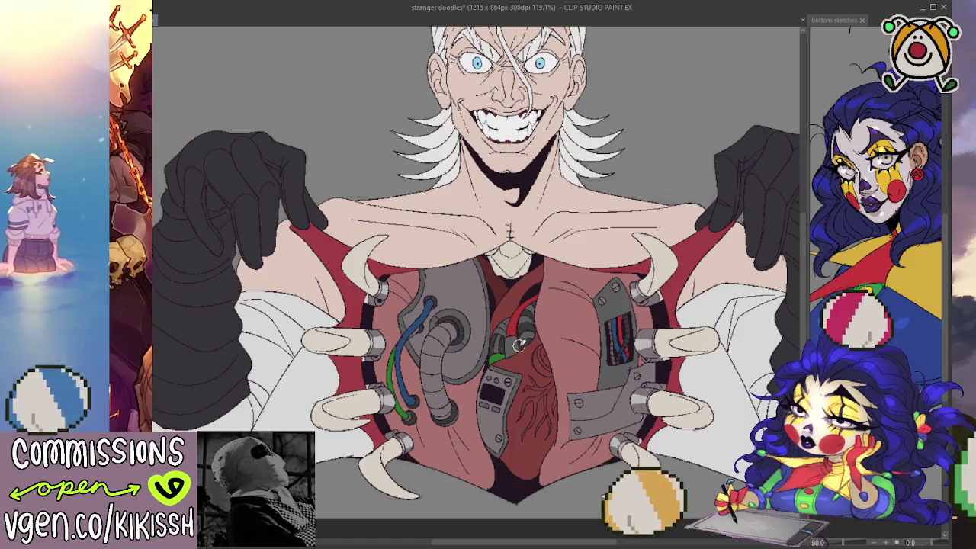
scroll(610, 327, down, 2)
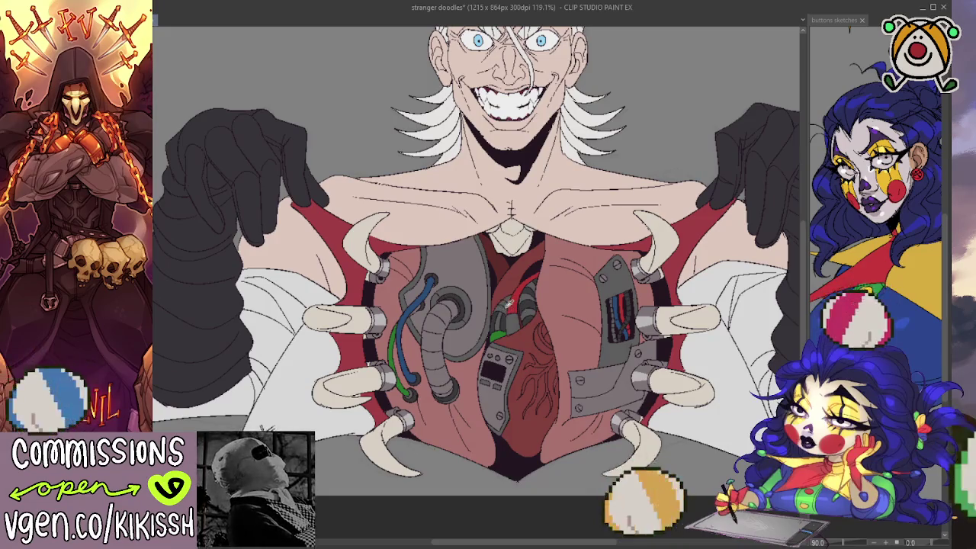
Step: Paint a light highlight down the grey tube and darken the plate near the lower-right bolt
drag(461, 300, 450, 389)
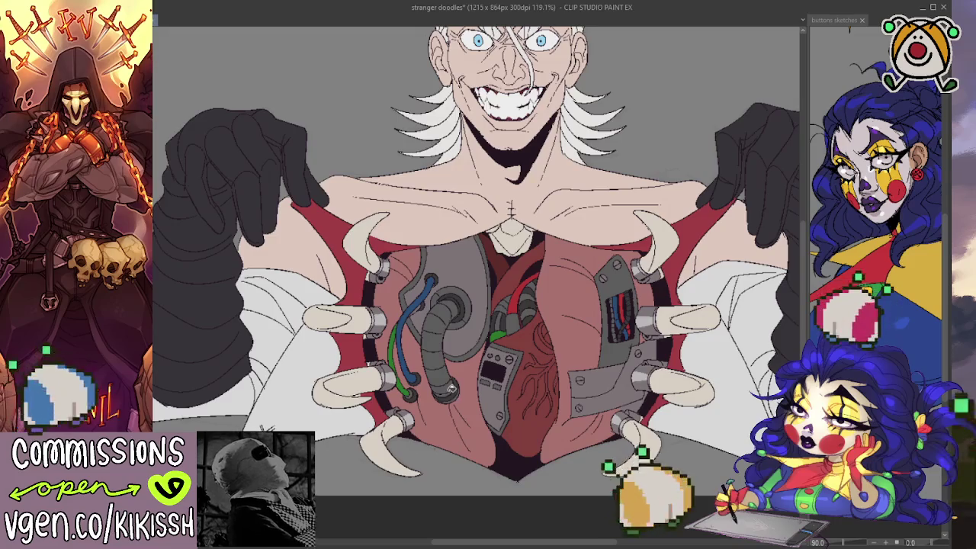
key(ctrl+z)
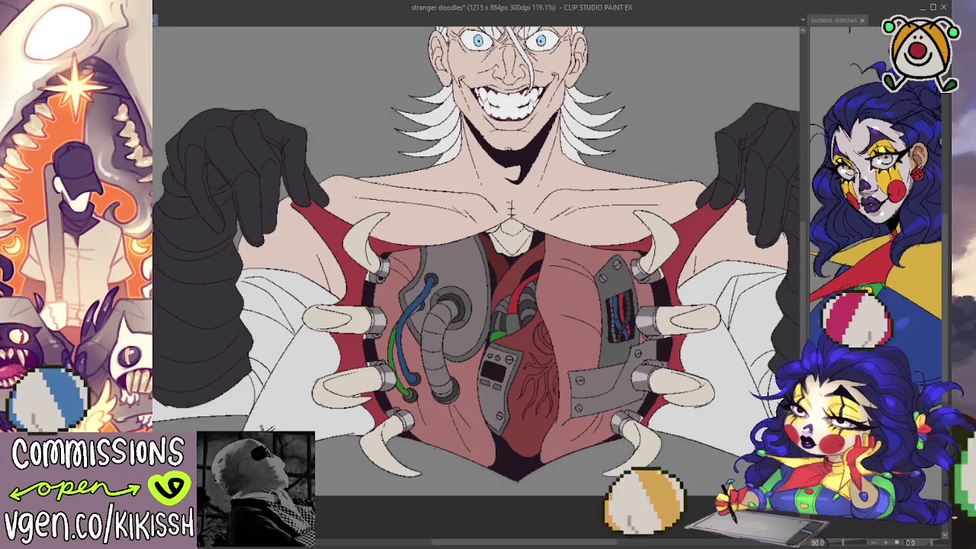
mouse_move(456, 304)
mouse_down()
mouse_move(431, 344)
mouse_move(447, 378)
mouse_up()
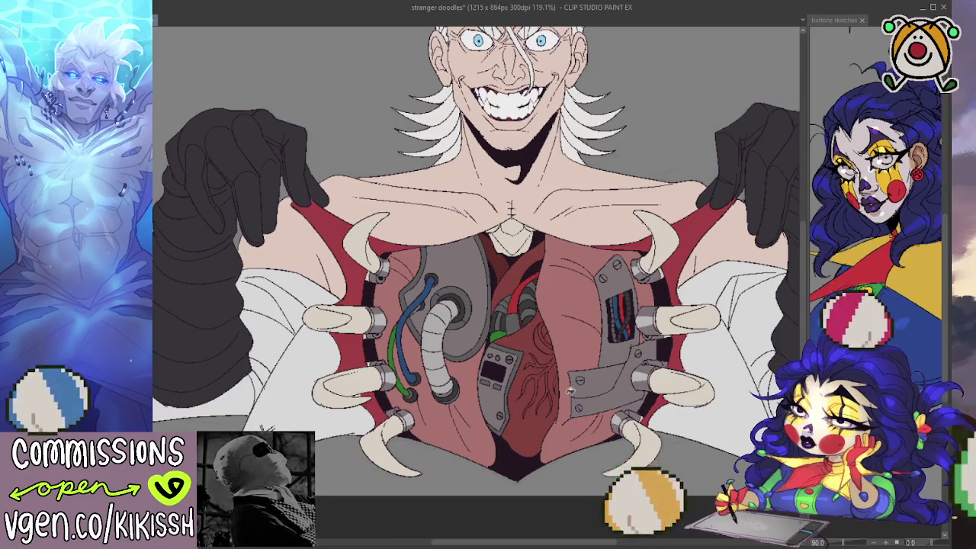
drag(572, 378, 583, 394)
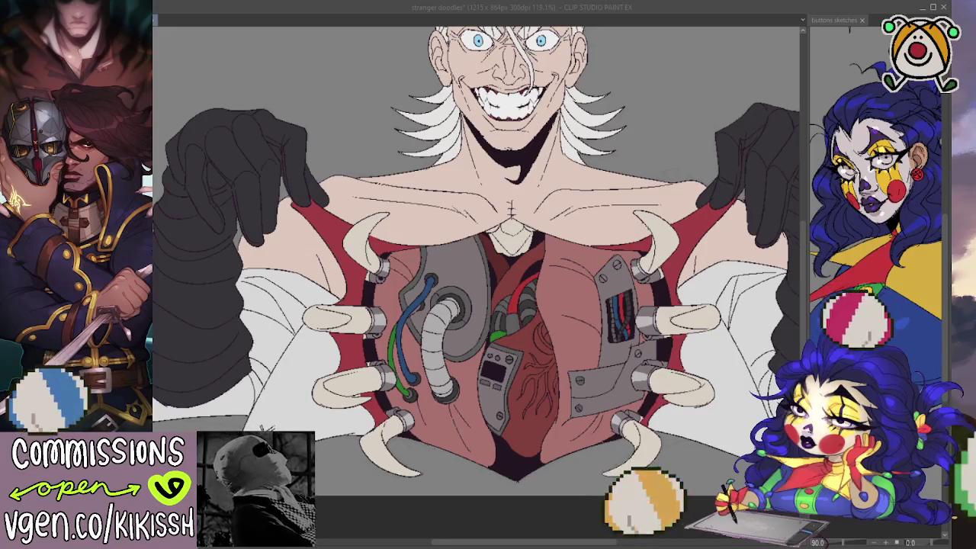
key(alt+Tab)
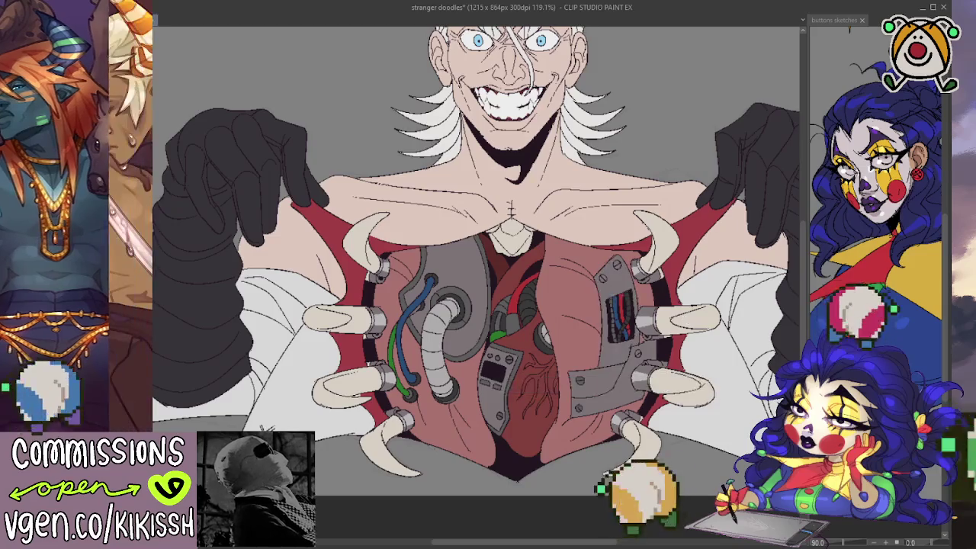
Step: Select the grey mechanical parts, add green strands to the right slot's wiring, and deselect
click(593, 341)
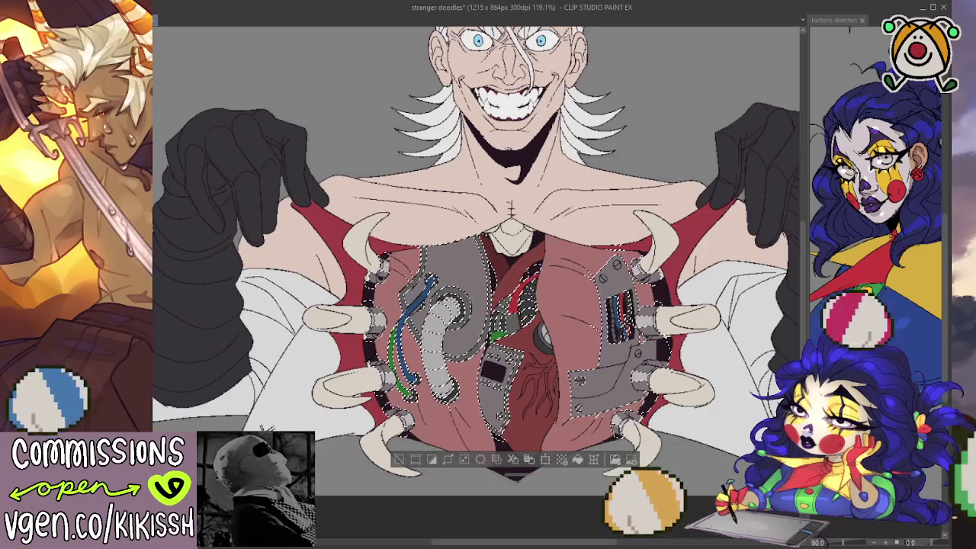
key(ctrl+d)
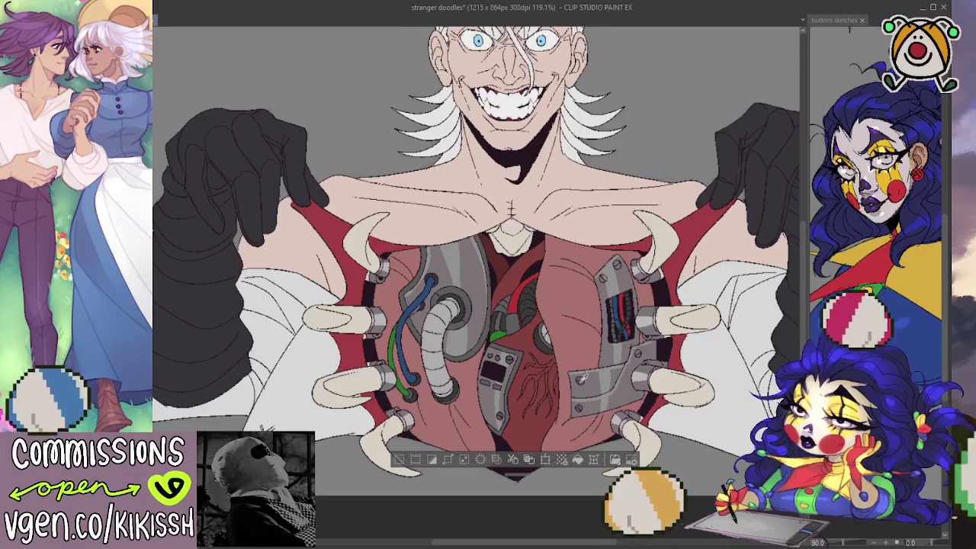
key(ctrl+d)
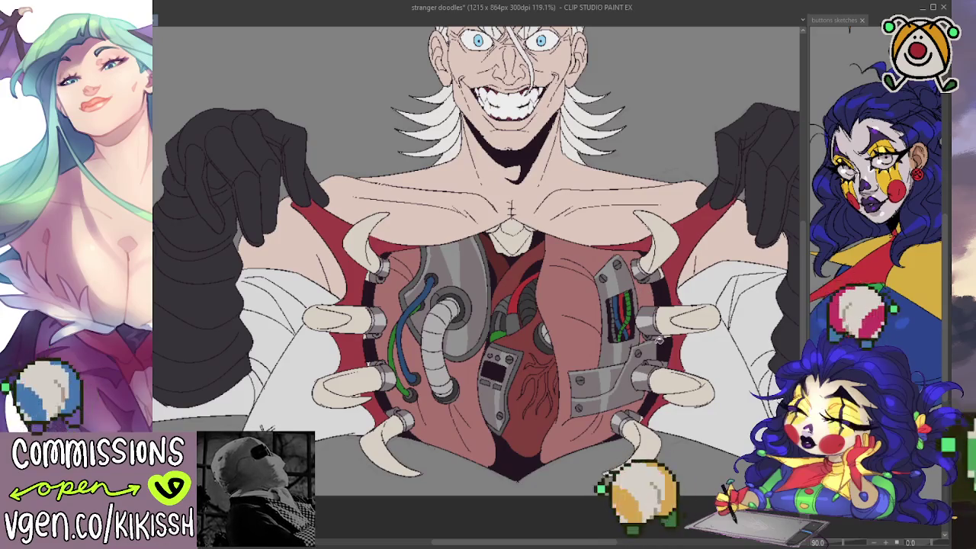
Step: Zoom from 119.1% to 129.7% and pan so the chest and heart sit centred
scroll(488, 358, up, 1)
scroll(510, 347, up, 1)
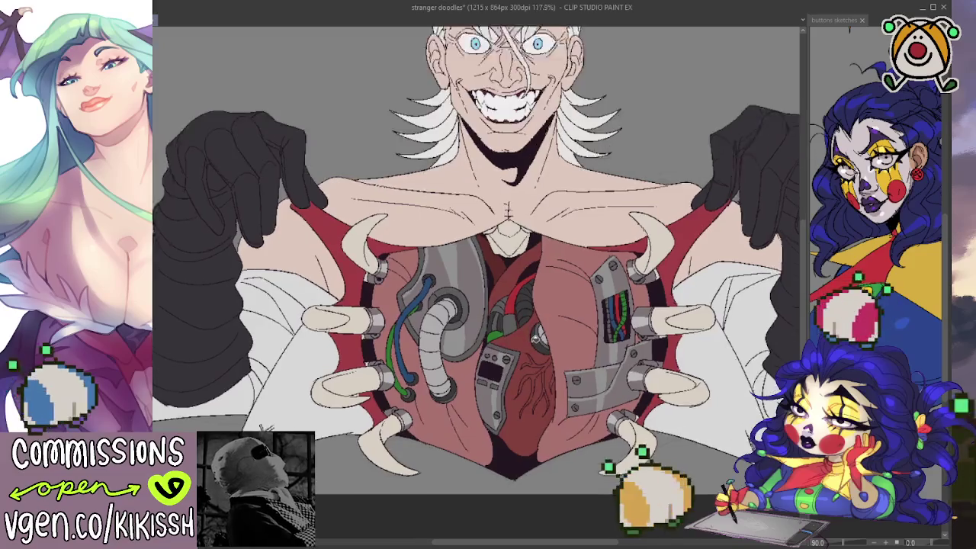
scroll(534, 339, up, 1)
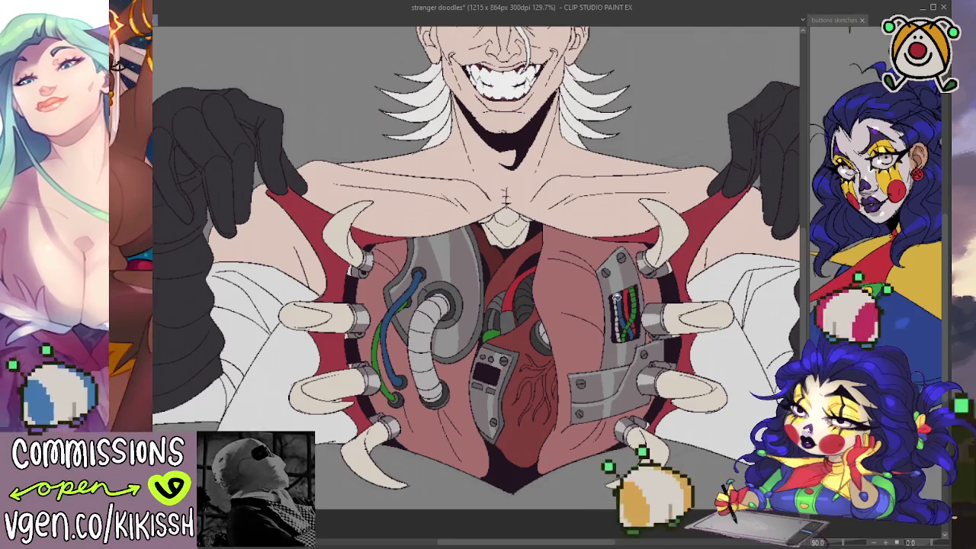
drag(610, 368, 628, 379)
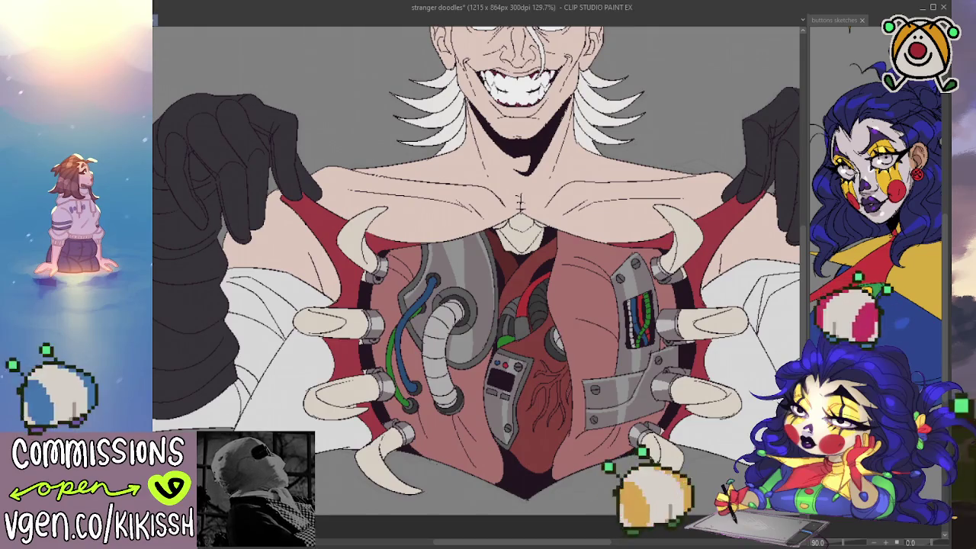
click(622, 278)
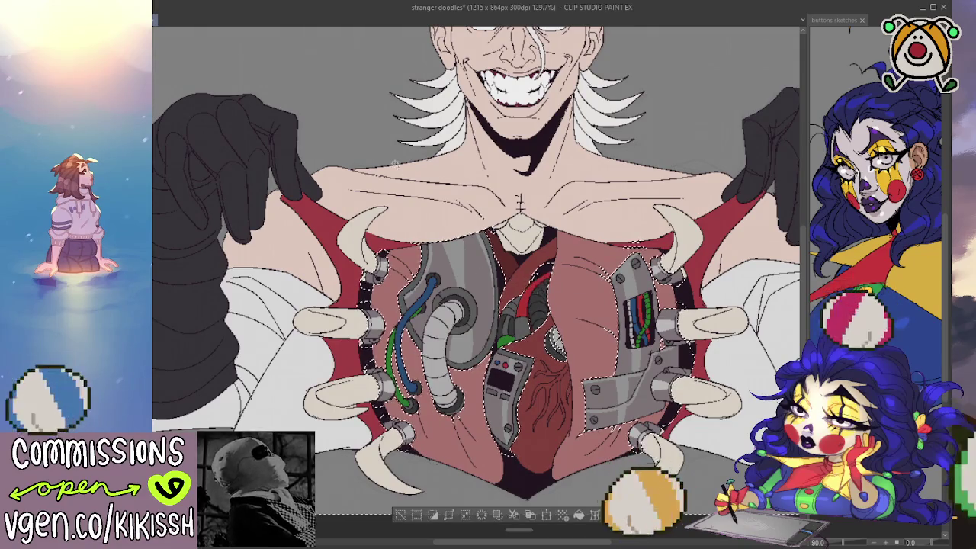
key(ctrl+h)
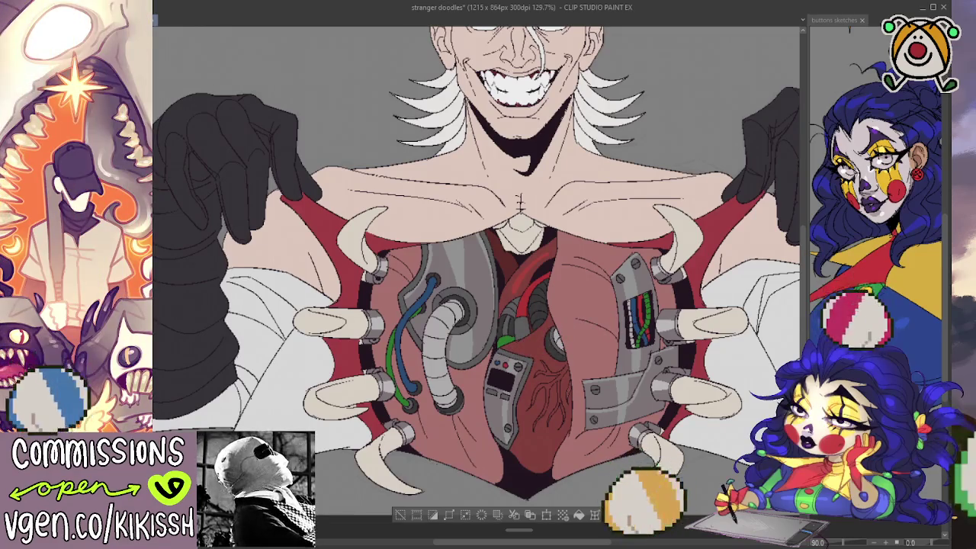
key(ctrl+d)
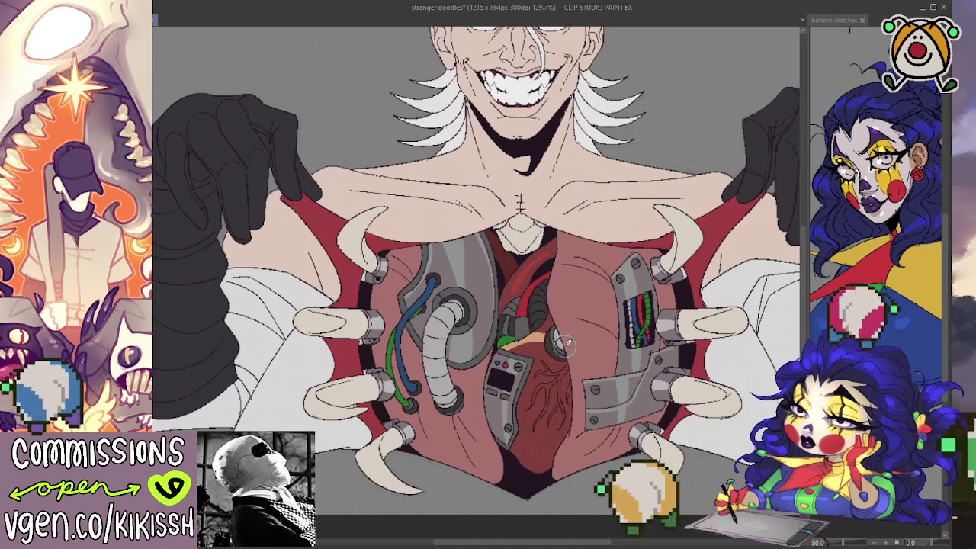
Step: Paint tan fat bands over the heart's top and down its lower edge, redoing the curled end, and add dark line marks
drag(504, 346, 548, 328)
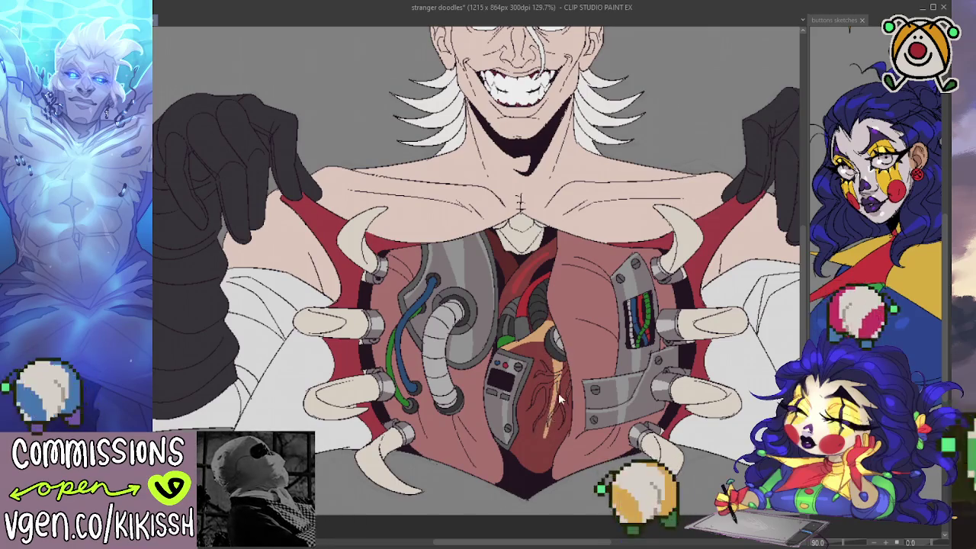
mouse_move(561, 352)
mouse_down()
mouse_move(549, 433)
mouse_move(522, 450)
mouse_up()
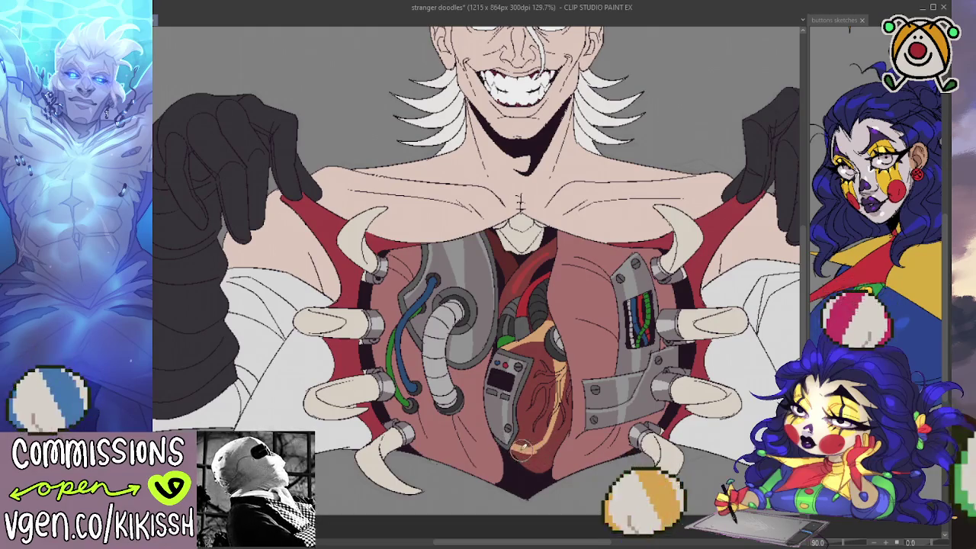
key(ctrl+z)
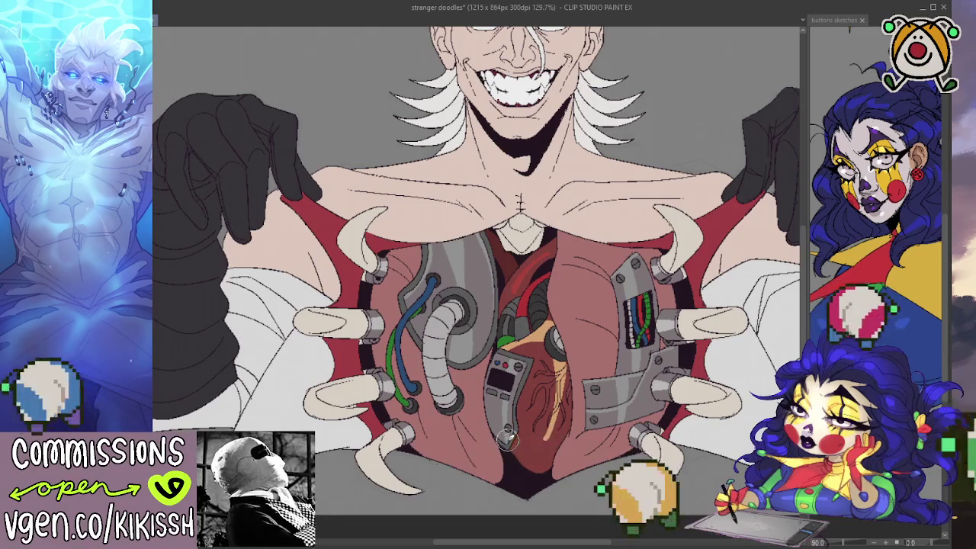
drag(537, 436, 509, 458)
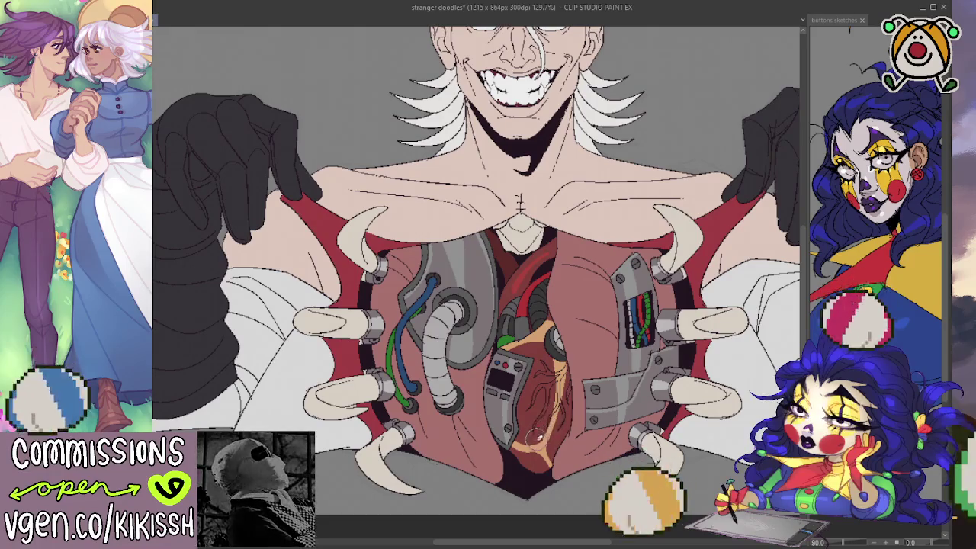
drag(561, 418, 553, 355)
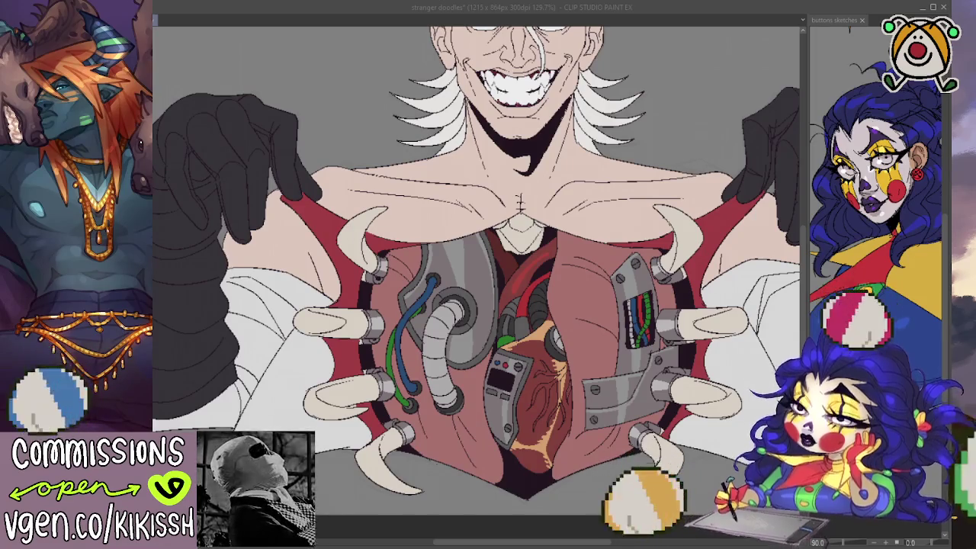
click(541, 374)
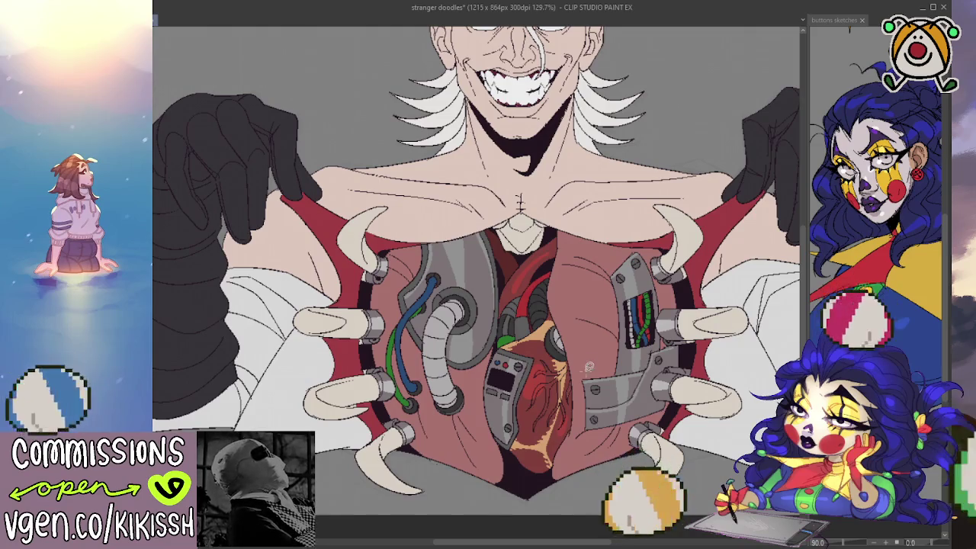
Step: Sketch vein placement in green, remove it, then draw dark-red veins down the heart's right side
mouse_move(543, 365)
mouse_down()
mouse_move(530, 423)
mouse_move(553, 433)
mouse_up()
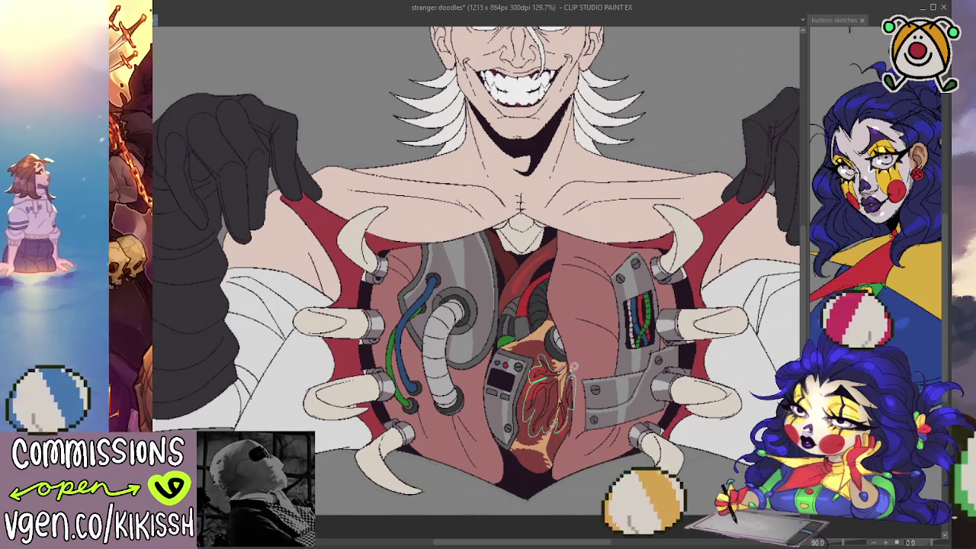
key(Delete)
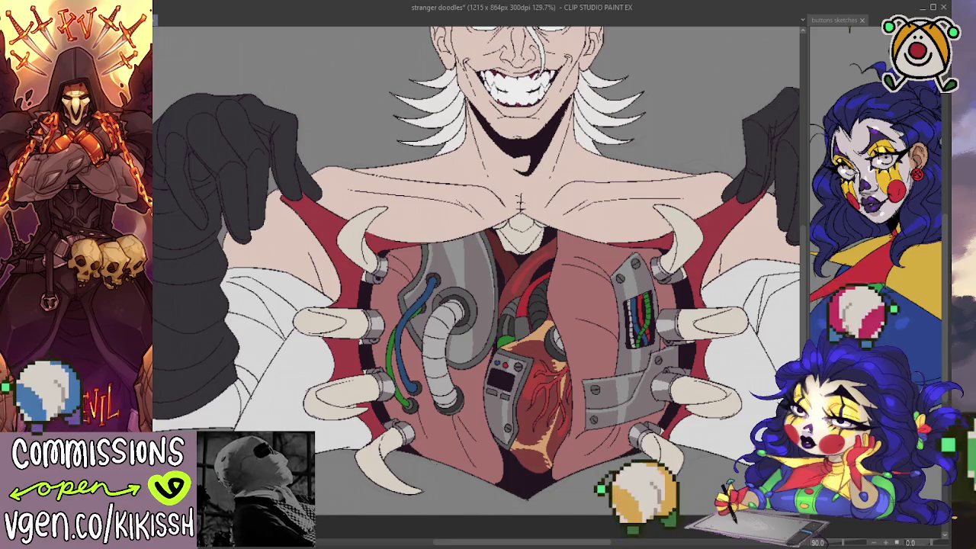
drag(557, 370, 540, 424)
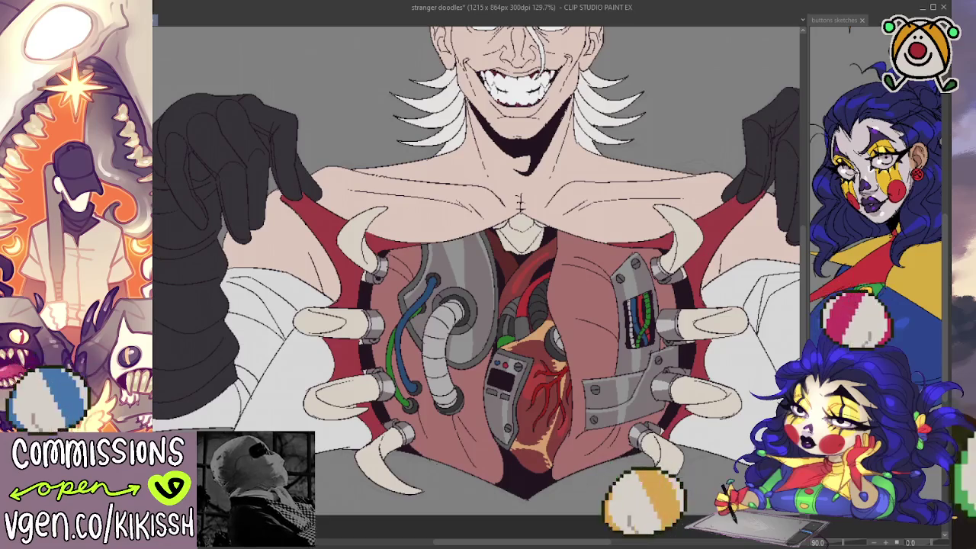
key(ctrl+z)
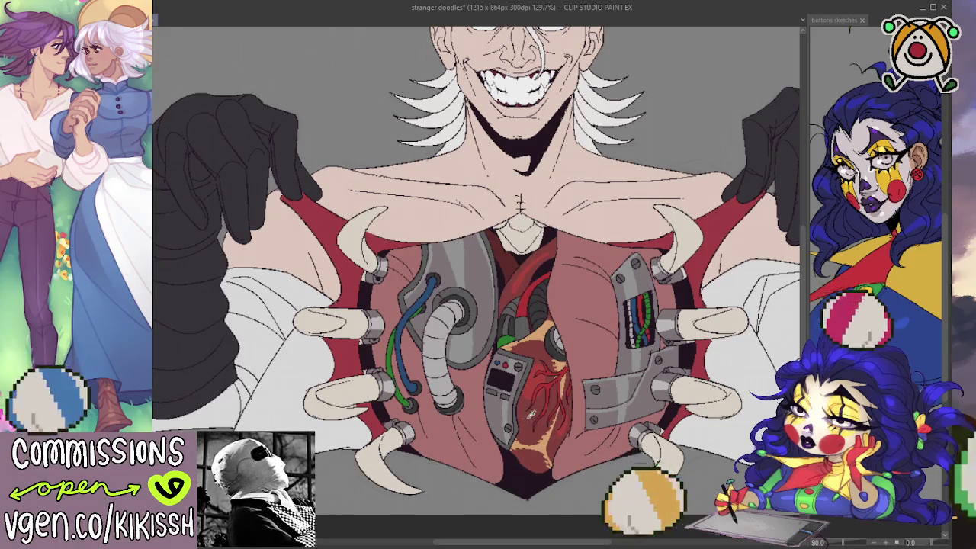
Step: Add a thin dark-red vein across the heart and shift the view of the chest upward
drag(556, 366, 543, 412)
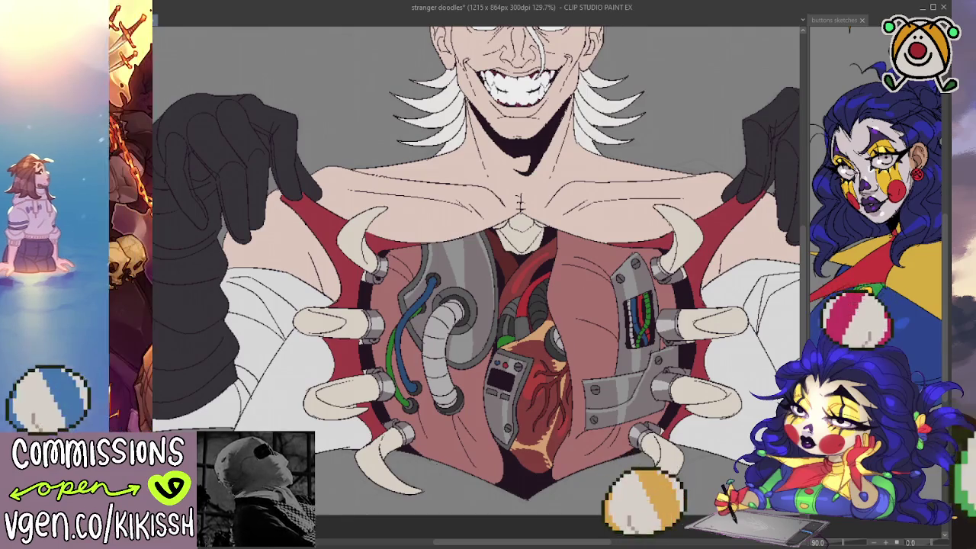
mouse_move(606, 354)
mouse_down()
mouse_move(606, 337)
mouse_move(585, 338)
mouse_up()
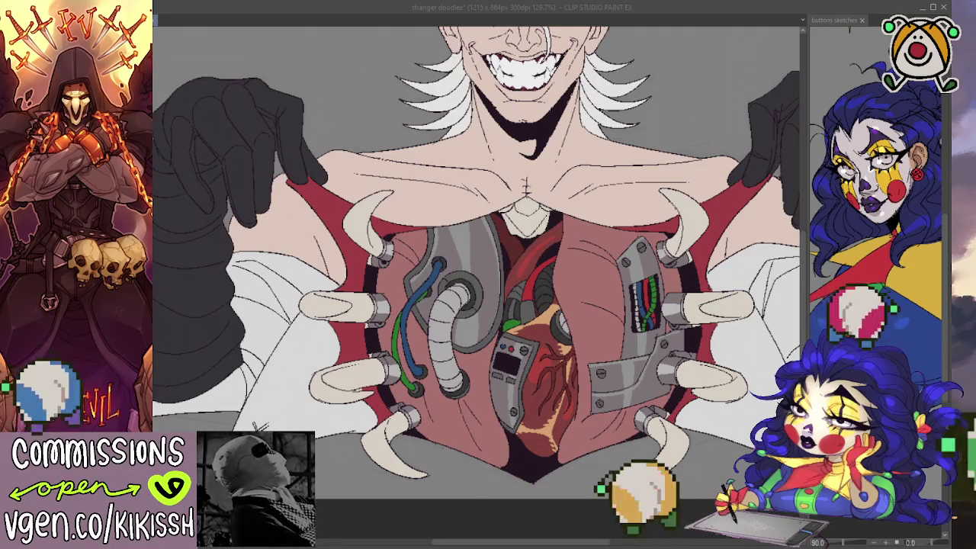
Step: Airbrush soft light-pink highlights on the right fleshy lobe beside the heart
key(alt+Tab)
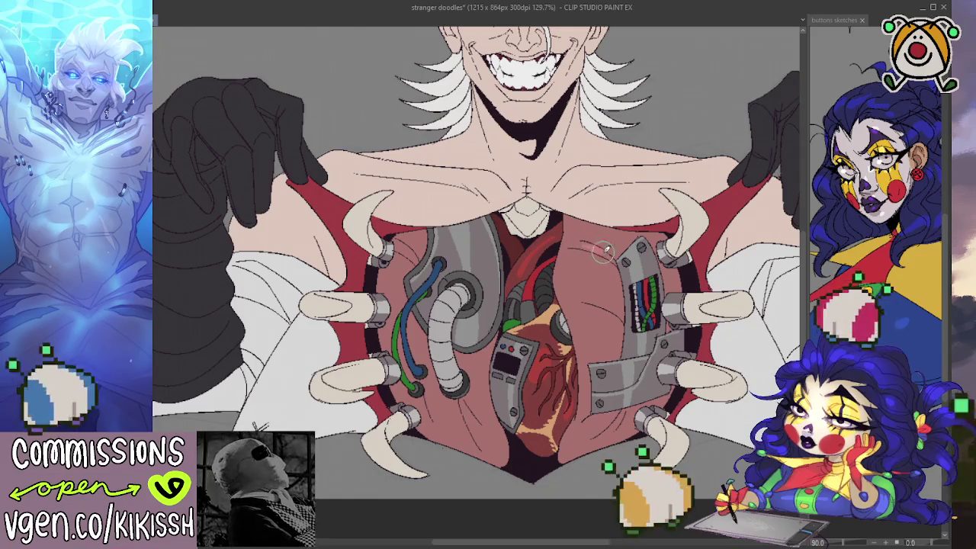
mouse_move(586, 271)
mouse_down()
mouse_move(577, 259)
mouse_move(606, 293)
mouse_move(583, 305)
mouse_move(601, 265)
mouse_up()
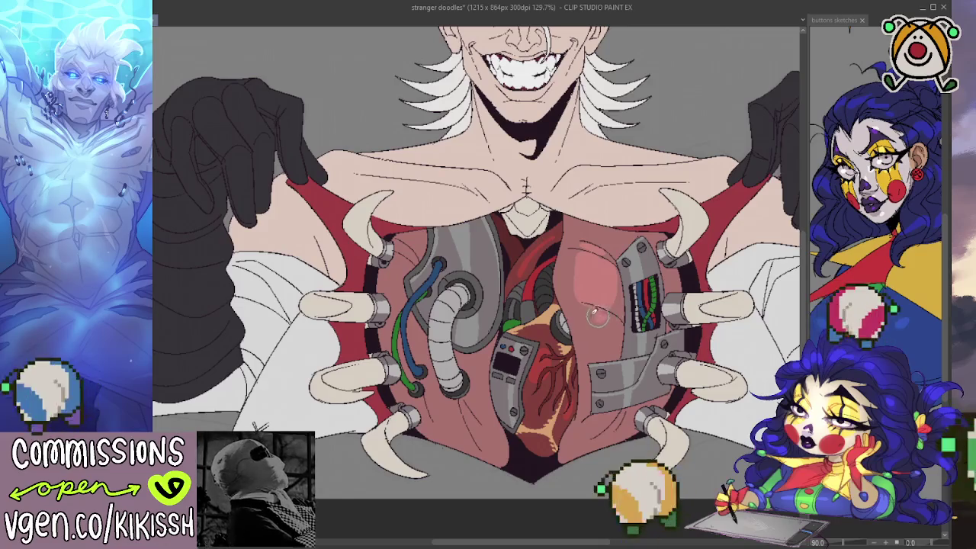
mouse_move(610, 319)
mouse_down()
mouse_move(587, 335)
mouse_move(605, 354)
mouse_up()
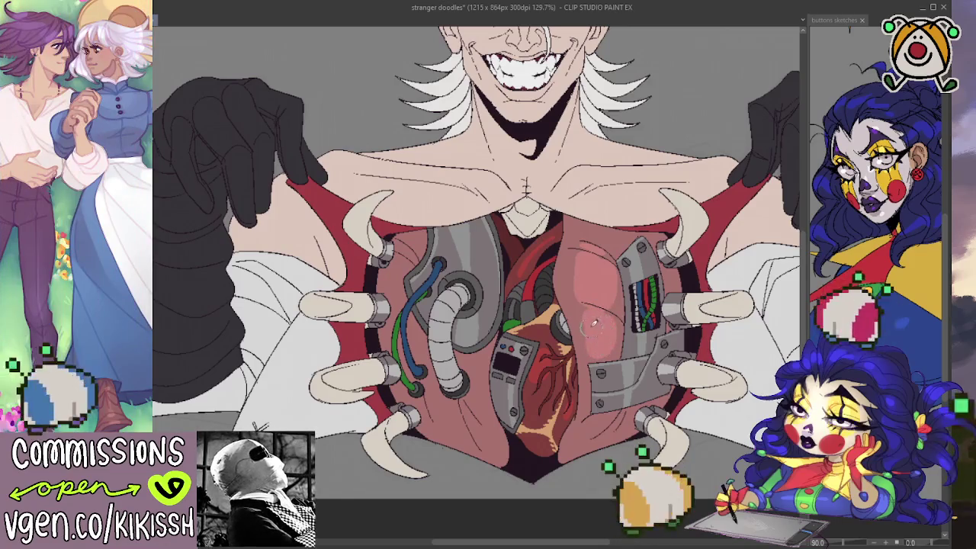
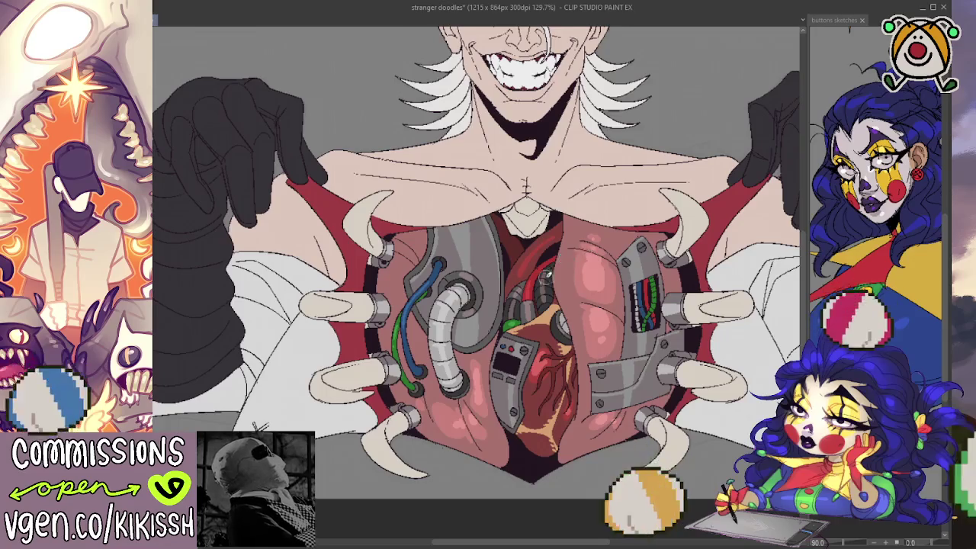
Step: Select the chest cavity and claws region from its layer, then clear the selection
scroll(541, 276, down, 2)
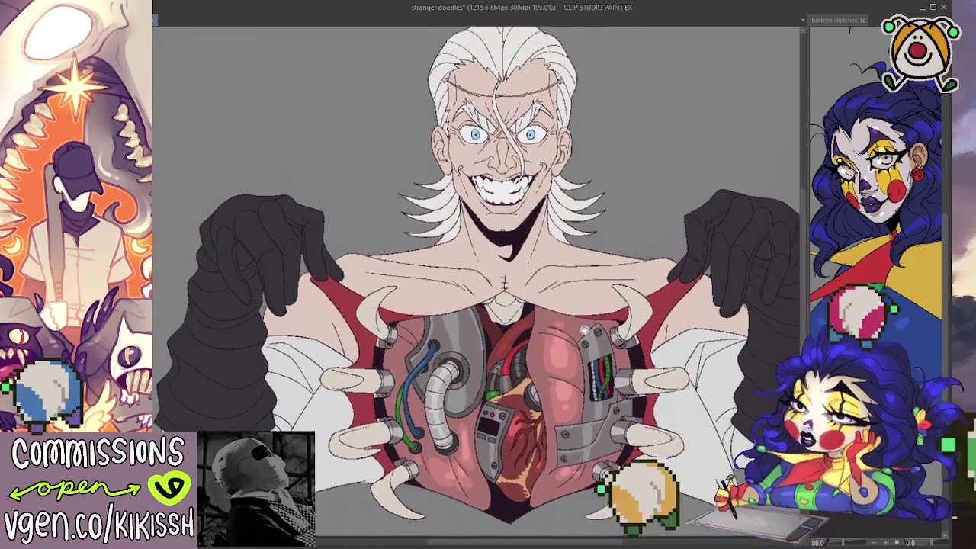
scroll(545, 298, up, 3)
scroll(552, 313, up, 1)
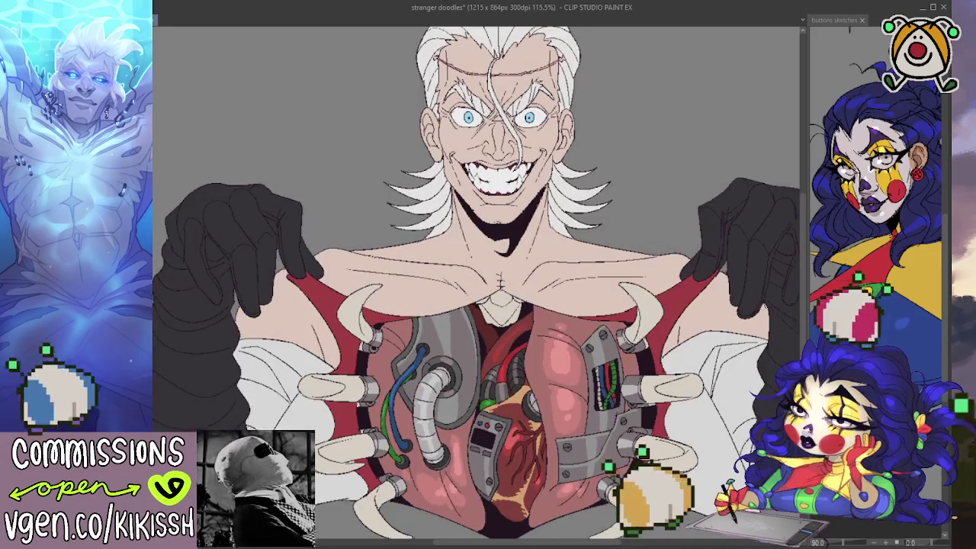
click(652, 313)
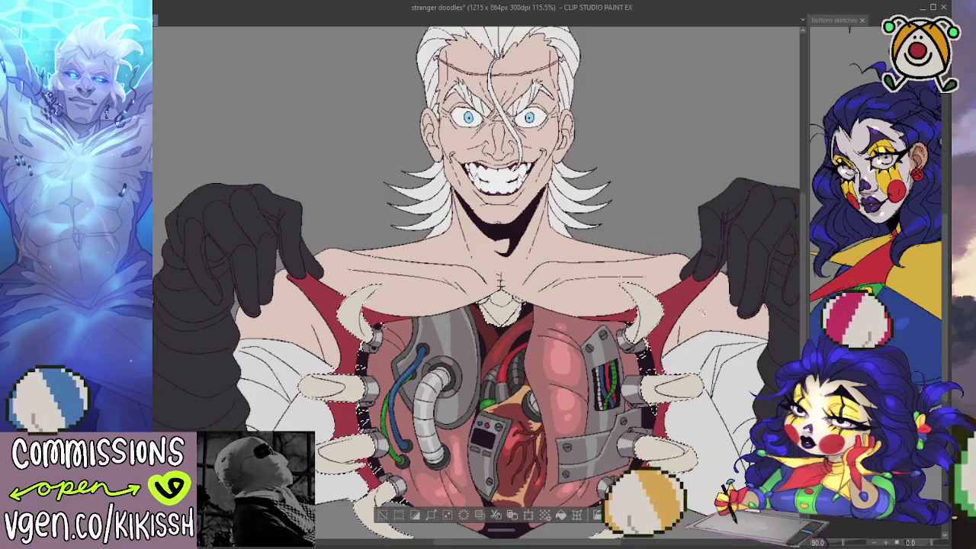
key(ctrl+d)
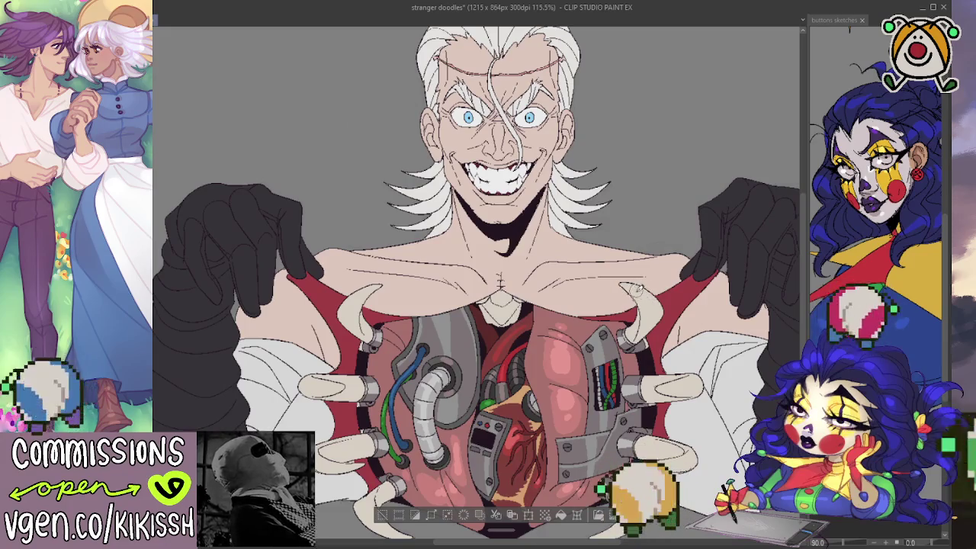
Step: Paint brighter cream over the lower-left claw tip in the chest opening
scroll(676, 387, down, 2)
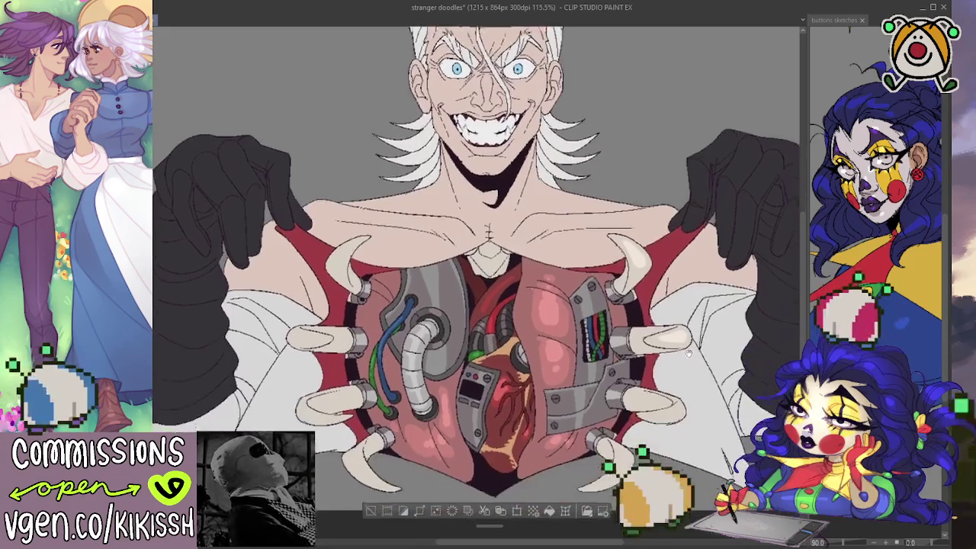
scroll(632, 411, down, 2)
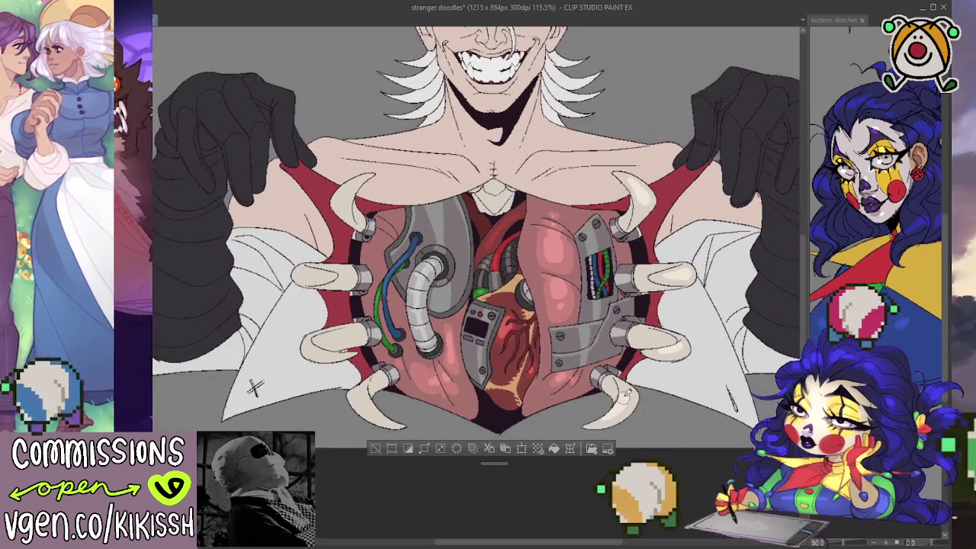
drag(365, 389, 386, 416)
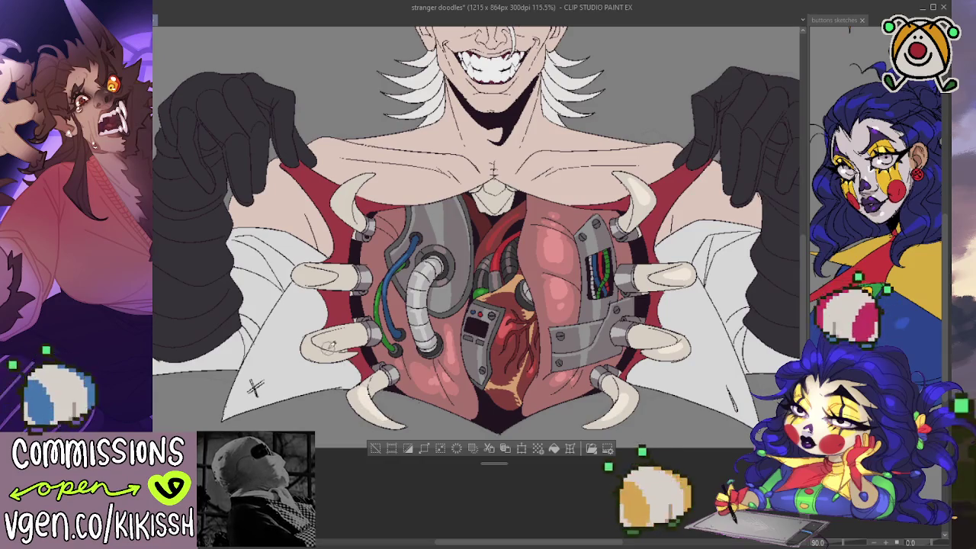
drag(318, 342, 308, 341)
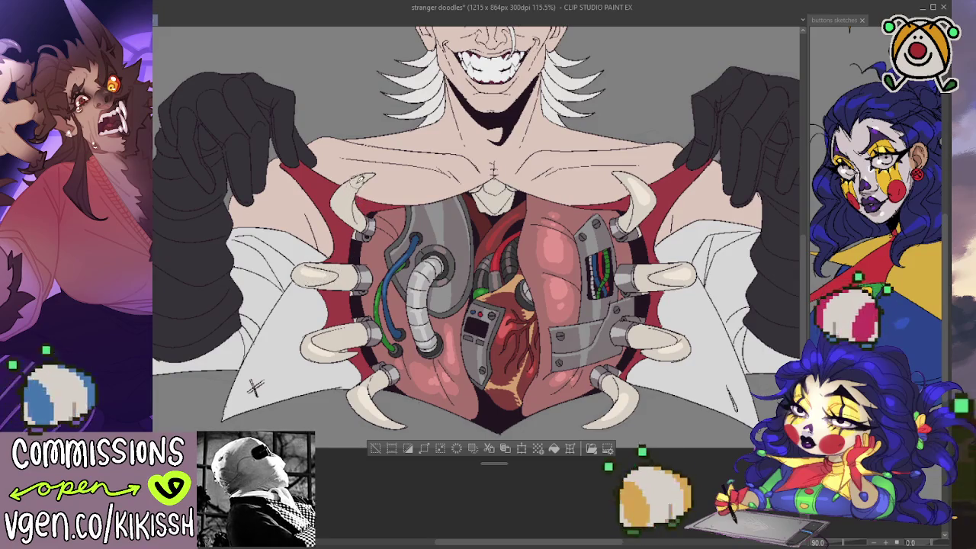
mouse_move(501, 266)
mouse_down()
mouse_move(505, 282)
mouse_move(495, 286)
mouse_up()
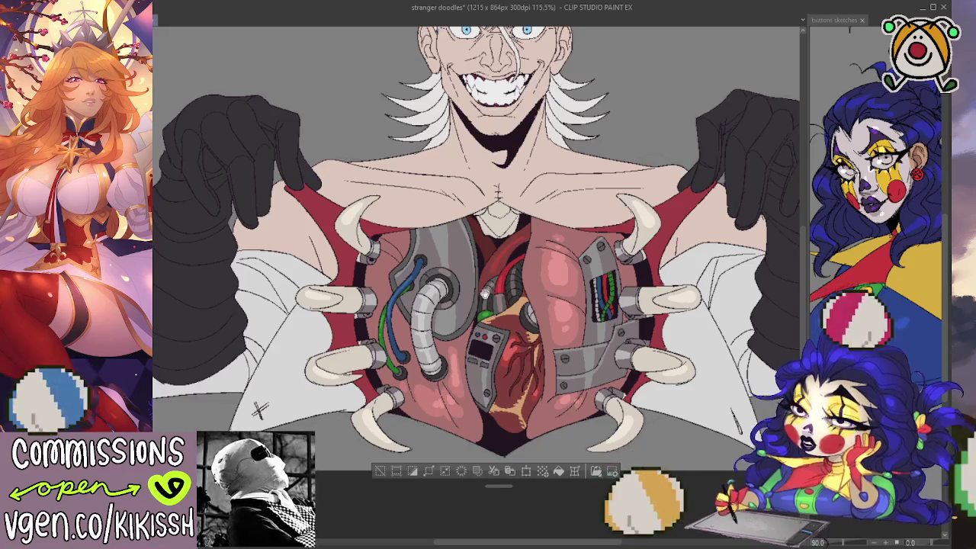
drag(480, 294, 504, 299)
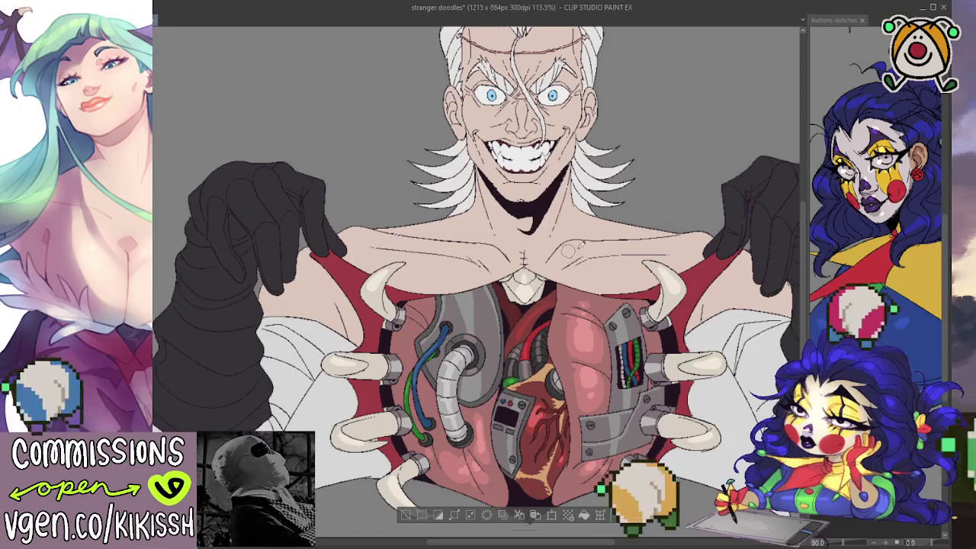
key(ctrl+d)
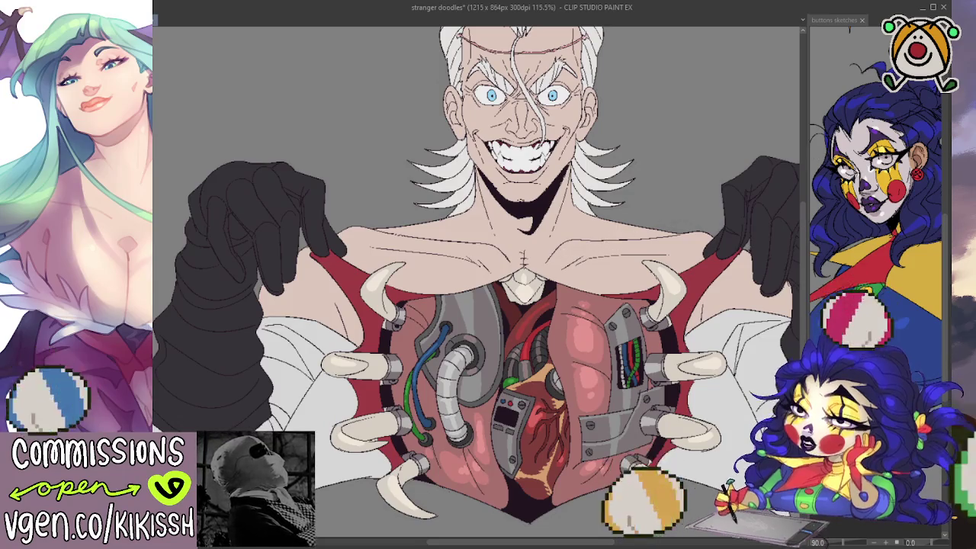
drag(635, 227, 647, 271)
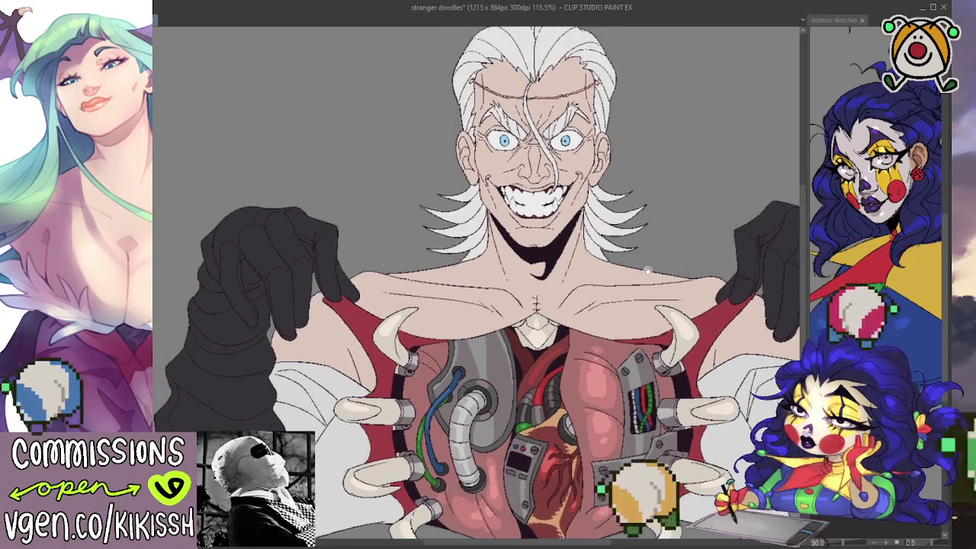
scroll(509, 180, up, 1)
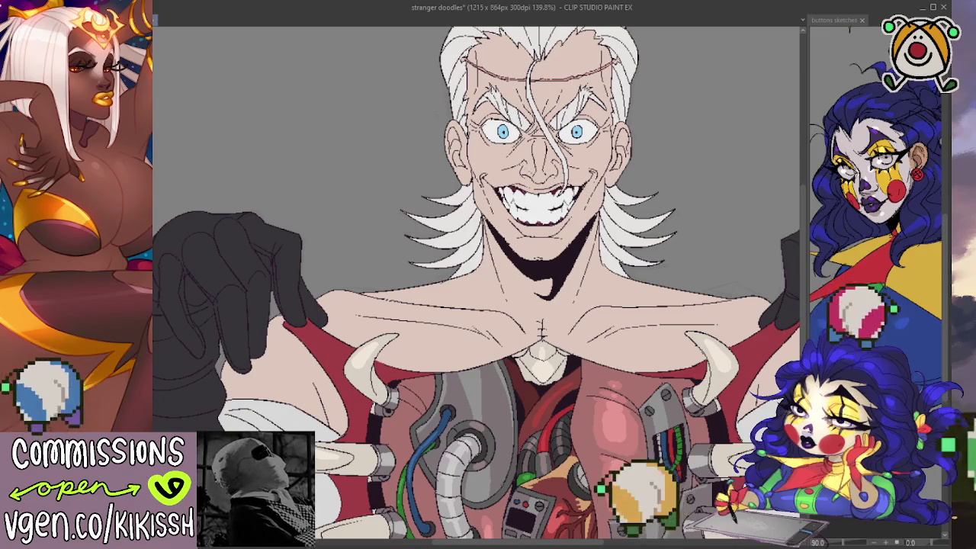
key(ctrl+a)
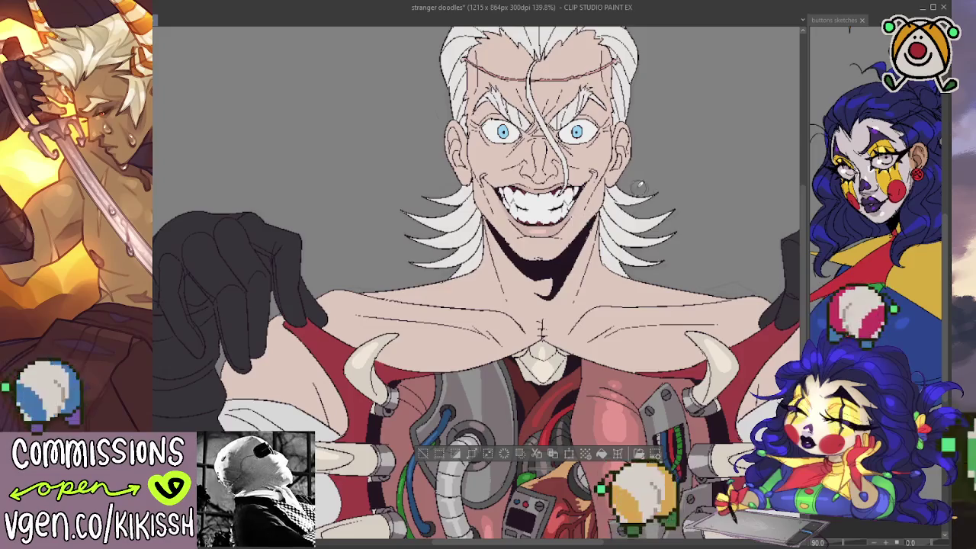
drag(568, 224, 574, 236)
drag(660, 200, 663, 233)
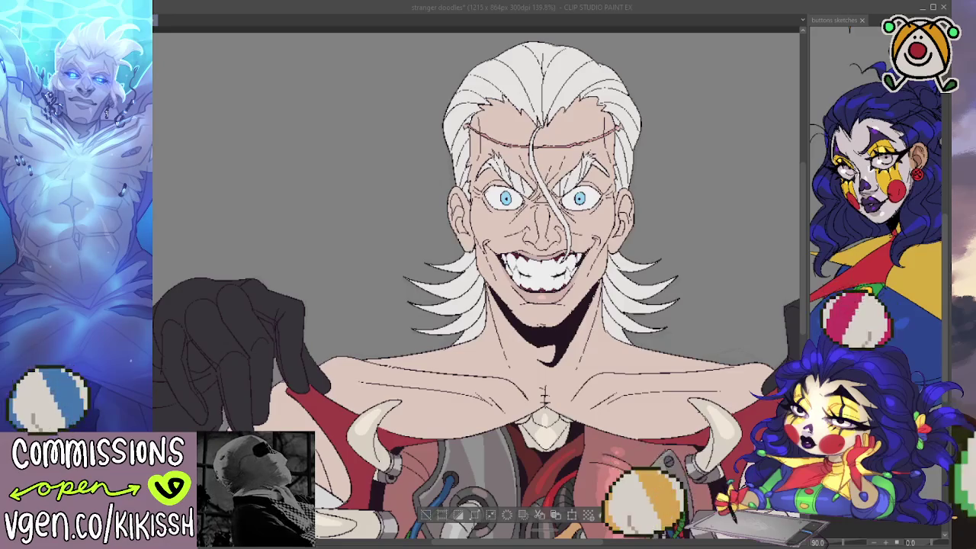
scroll(477, 282, down, 3)
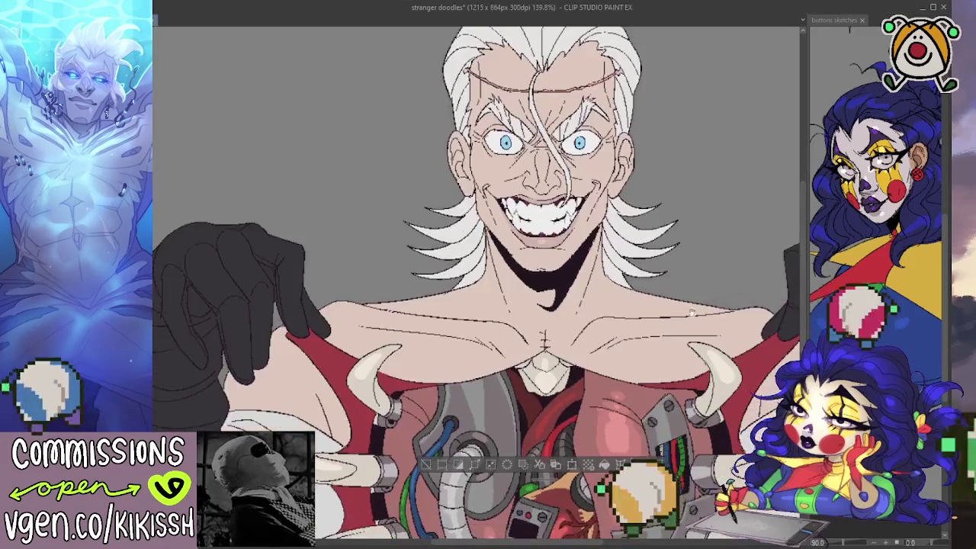
drag(695, 313, 632, 292)
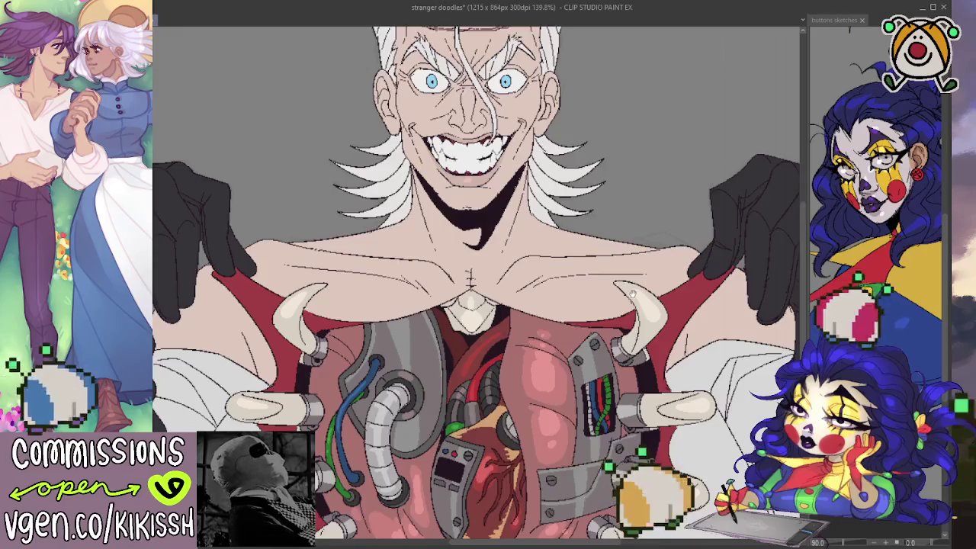
scroll(633, 292, down, 1)
scroll(632, 292, down, 1)
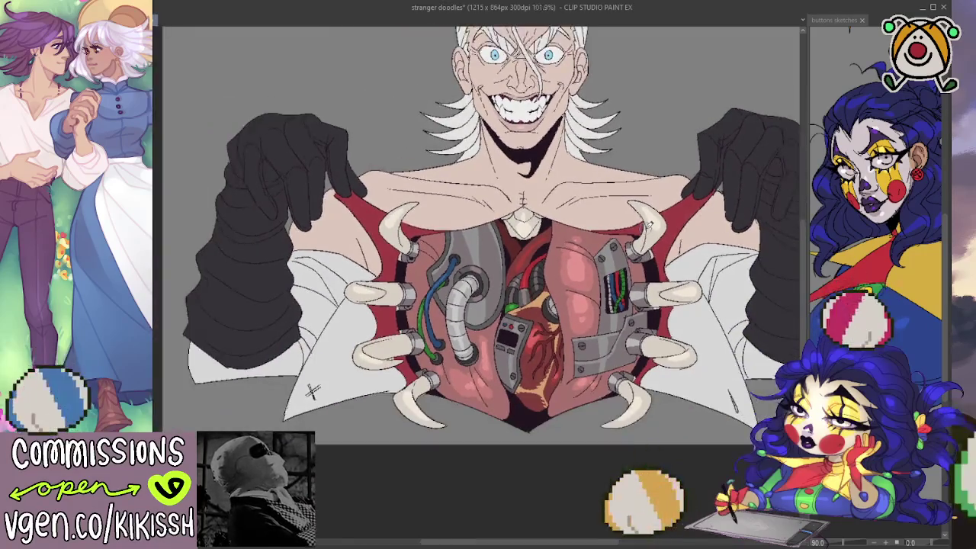
scroll(649, 225, up, 1)
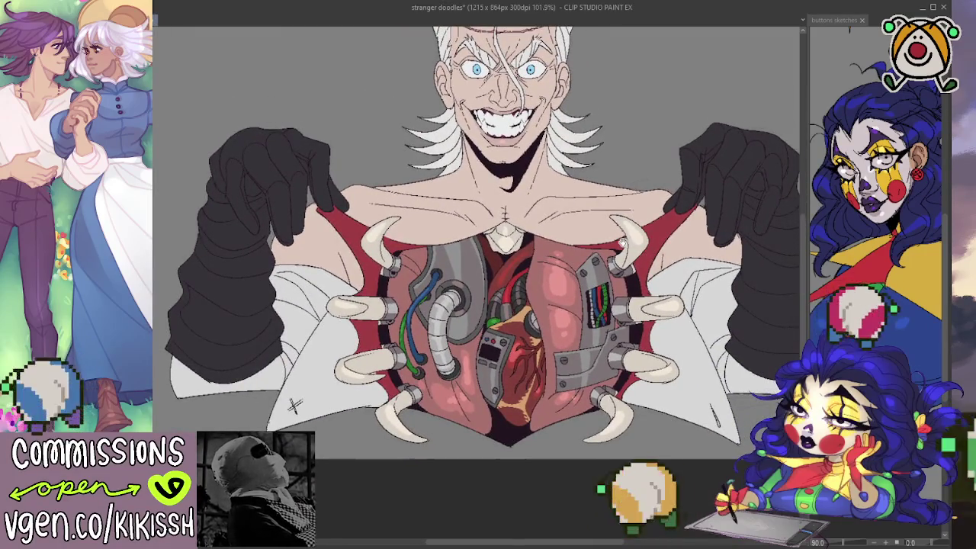
scroll(621, 243, up, 3)
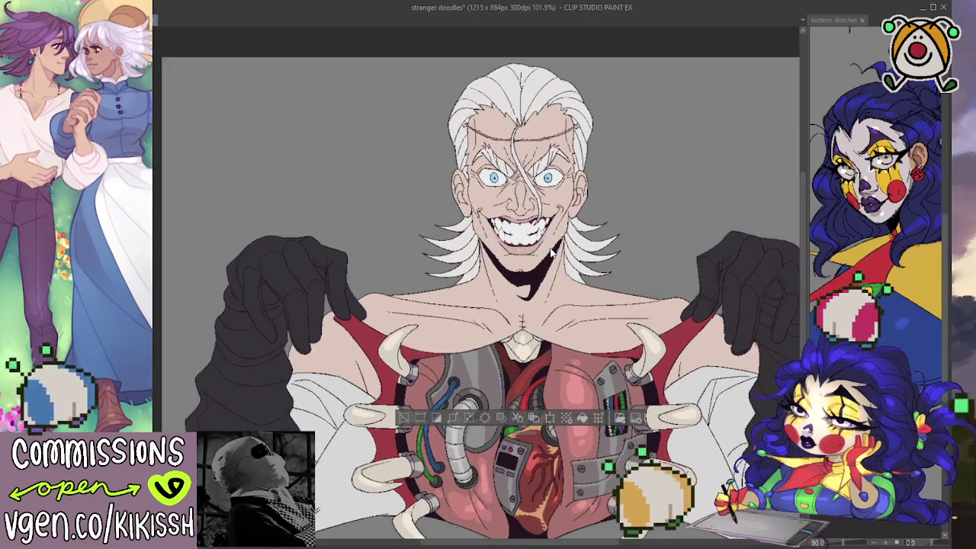
scroll(553, 254, up, 1)
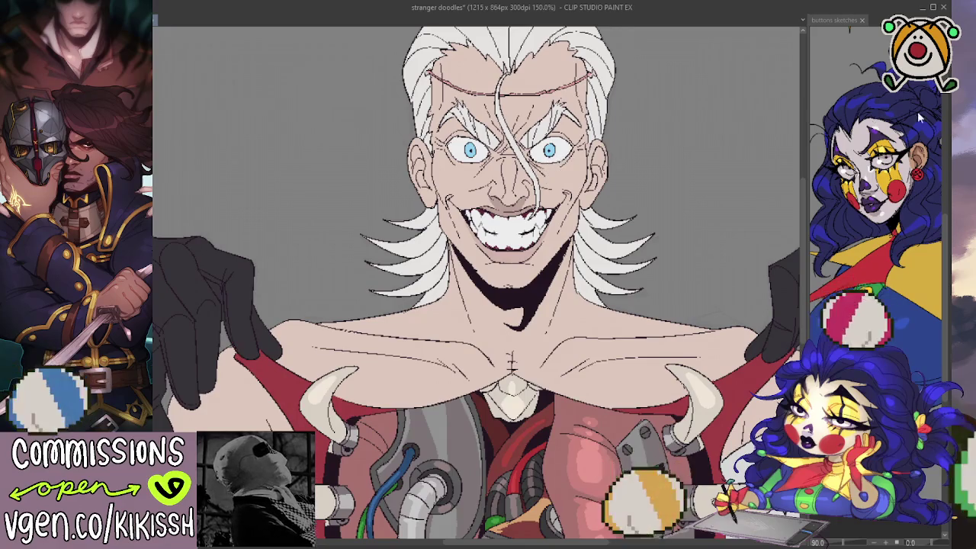
Step: Discard a select-all, then paint one soft shading stroke across the man's bare chest
key(ctrl+a)
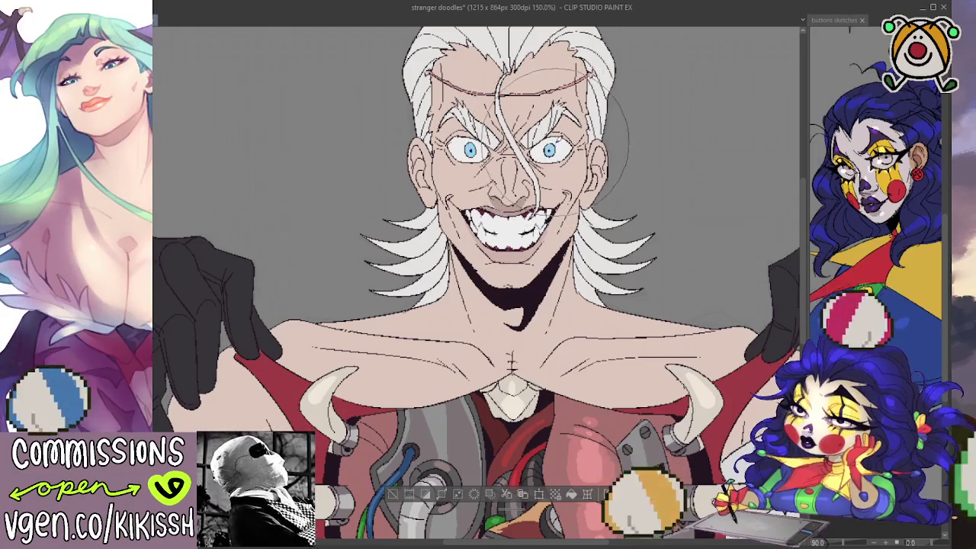
key(ctrl+z)
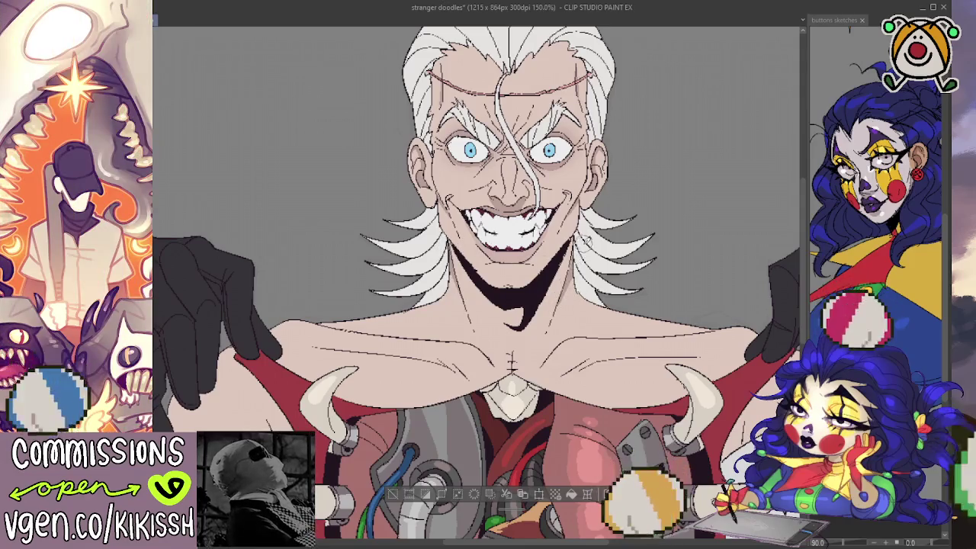
scroll(583, 244, up, 1)
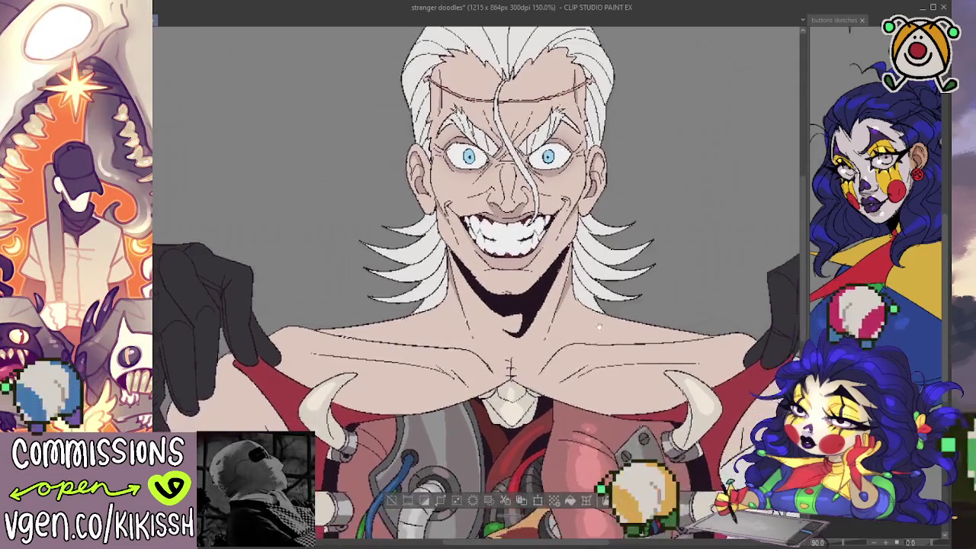
drag(566, 381, 639, 365)
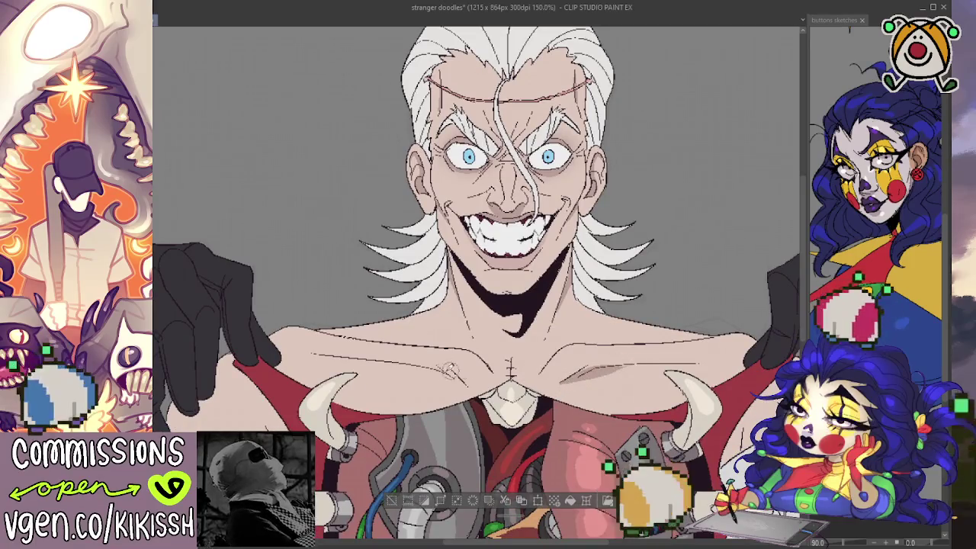
scroll(518, 343, down, 3)
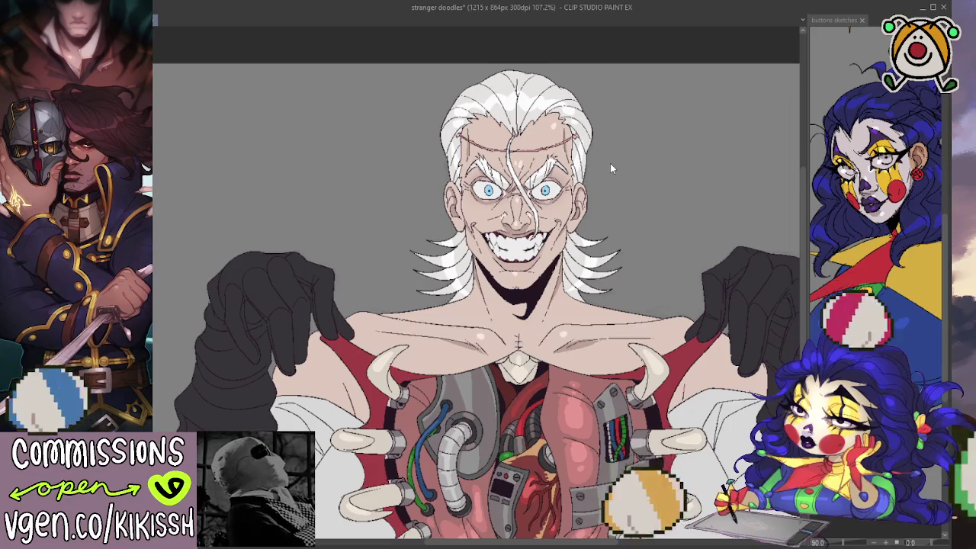
Step: Recenter the figure and repaint the red coat edges brighter on the left and right shoulders
drag(668, 246, 634, 202)
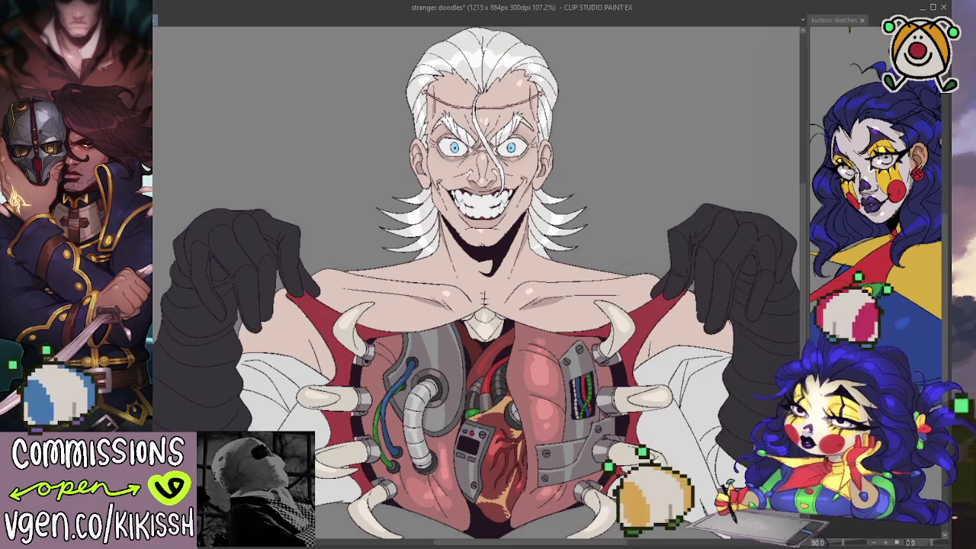
key(ctrl+z)
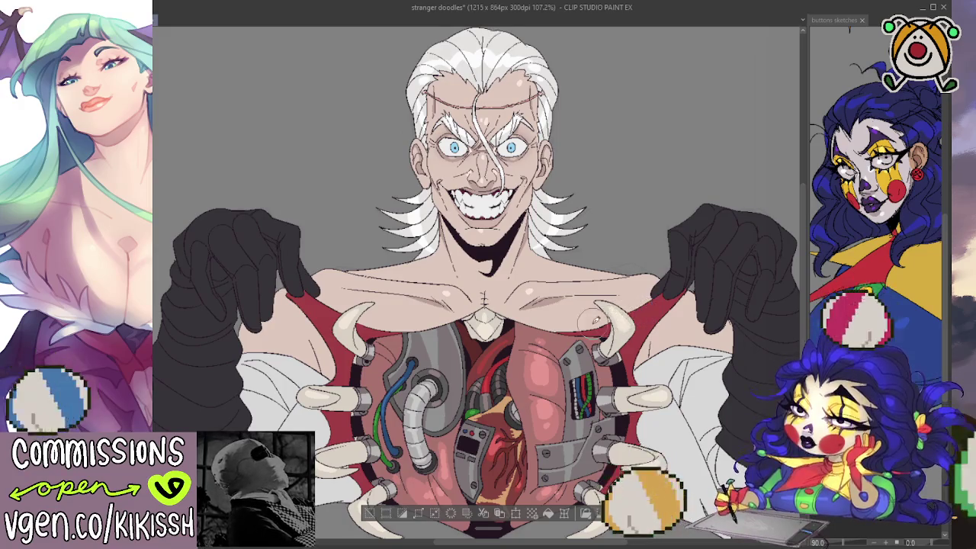
drag(293, 282, 335, 312)
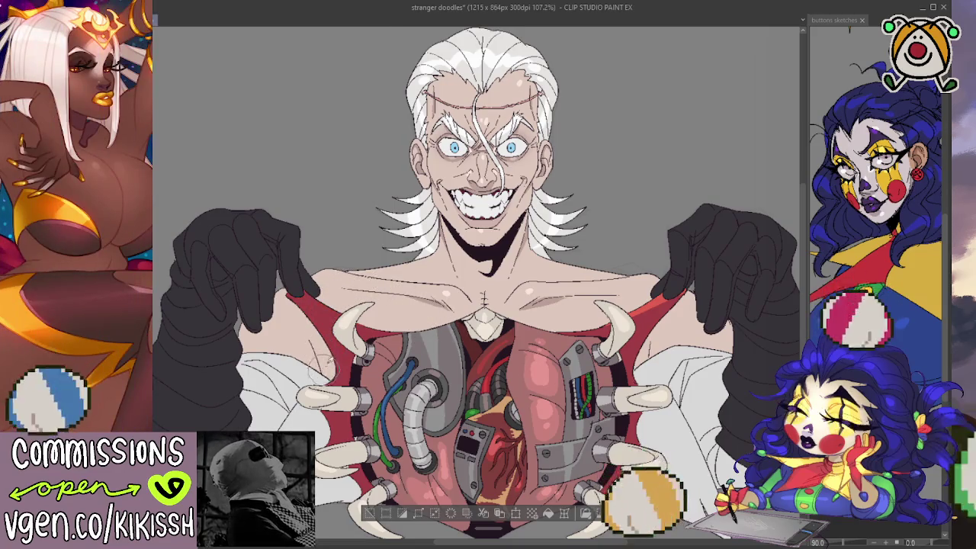
drag(326, 347, 309, 280)
key(ctrl+z)
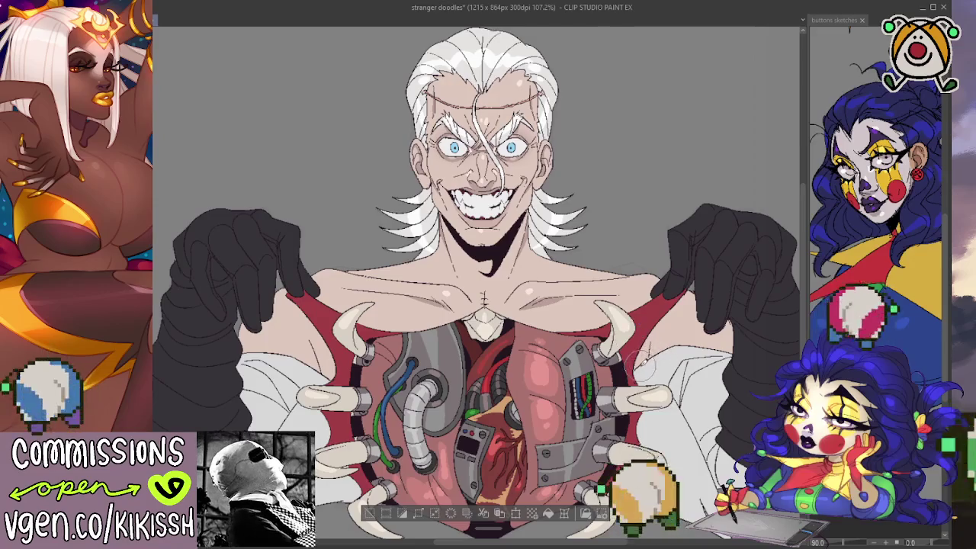
drag(656, 357, 627, 294)
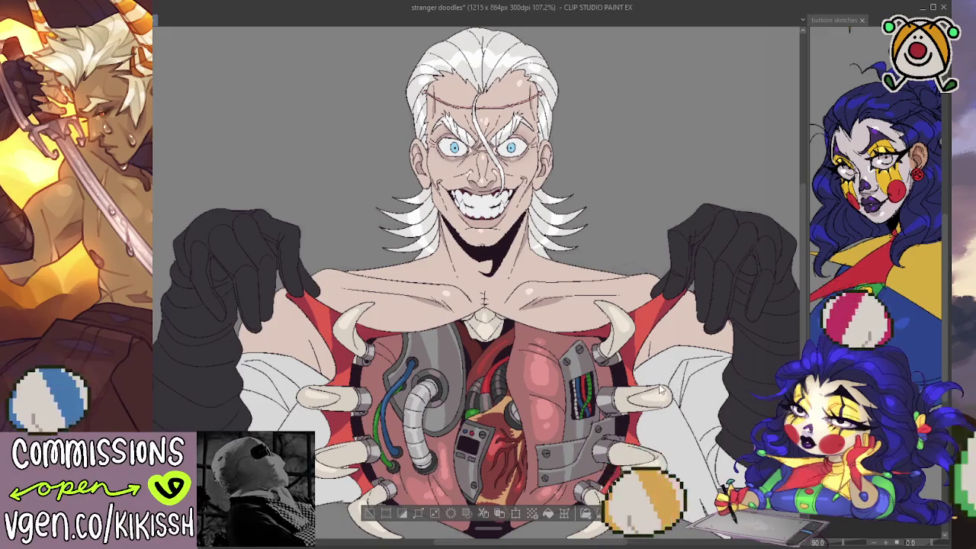
Step: Select the black gloves and sleeves, hide the outline, and brush a light highlight on the right glove
key(ctrl+d)
drag(674, 332, 715, 252)
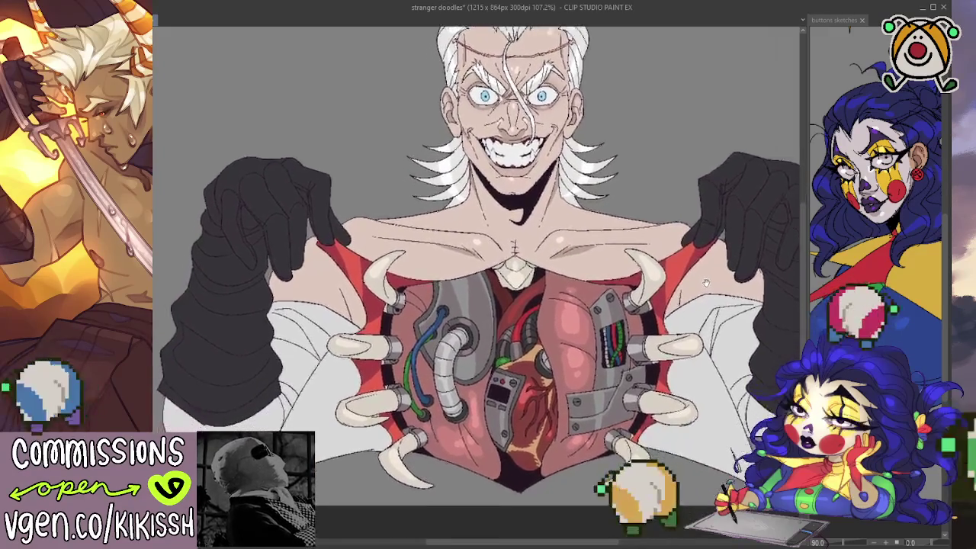
drag(697, 341, 690, 376)
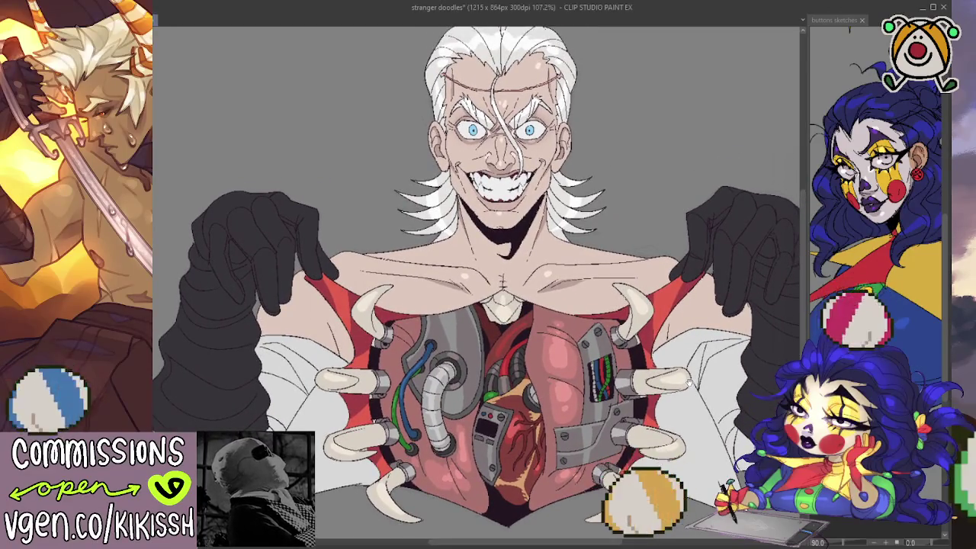
drag(689, 381, 663, 360)
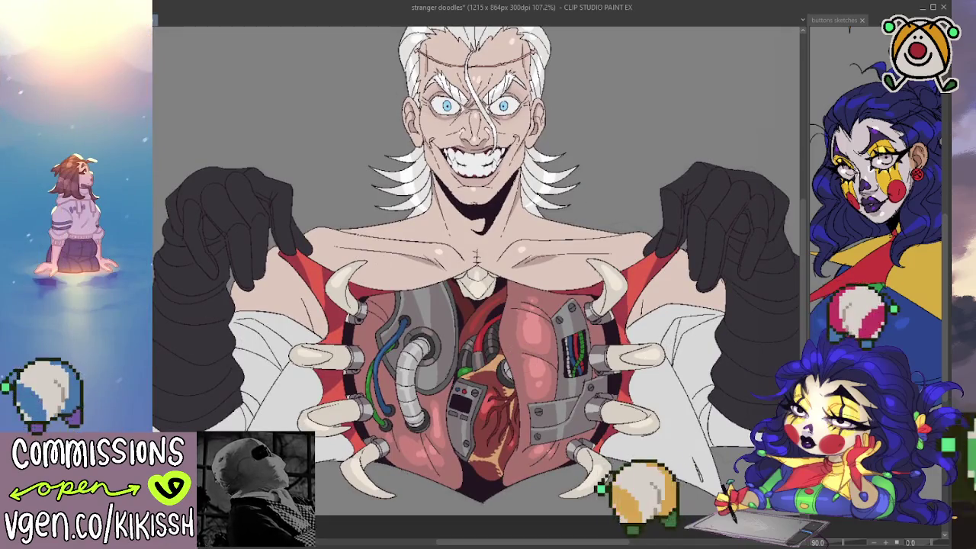
click(740, 257)
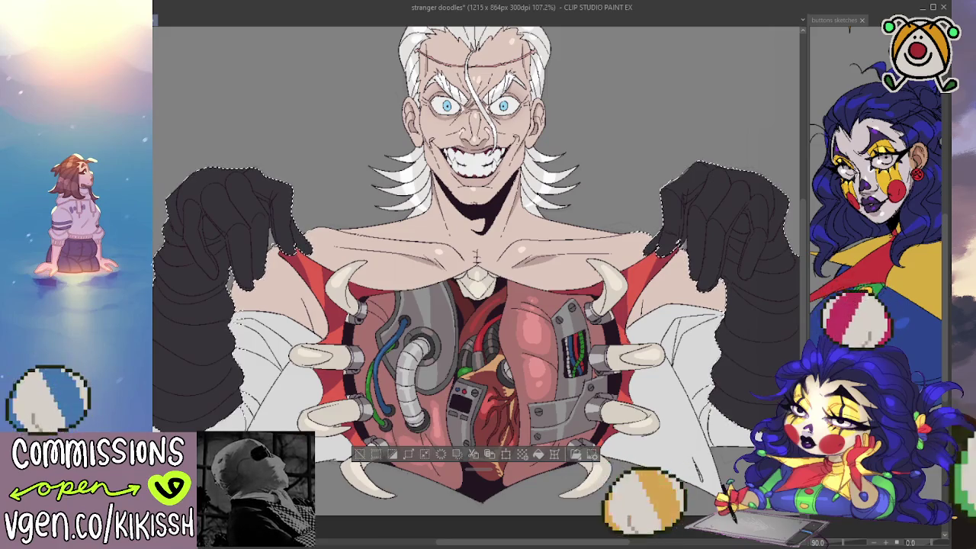
key(ctrl+d)
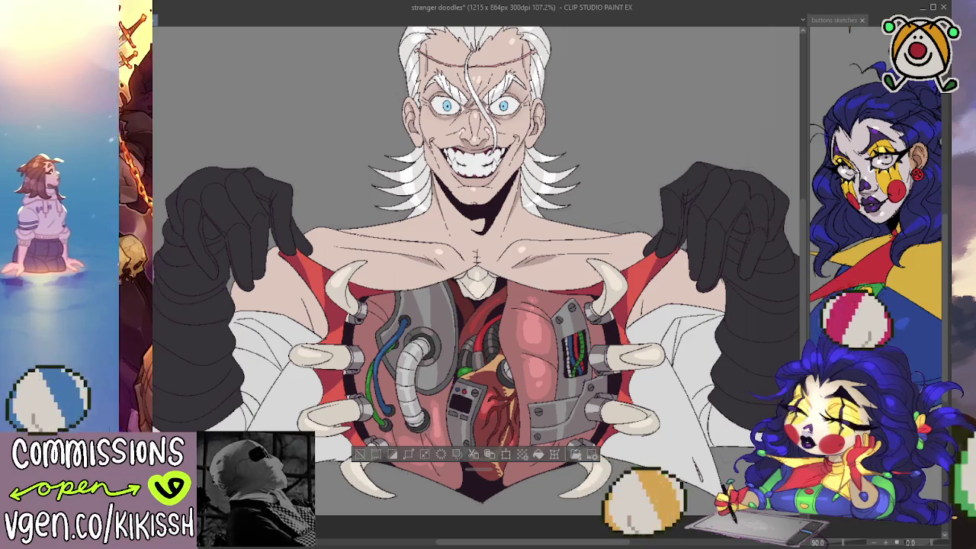
drag(705, 272, 716, 234)
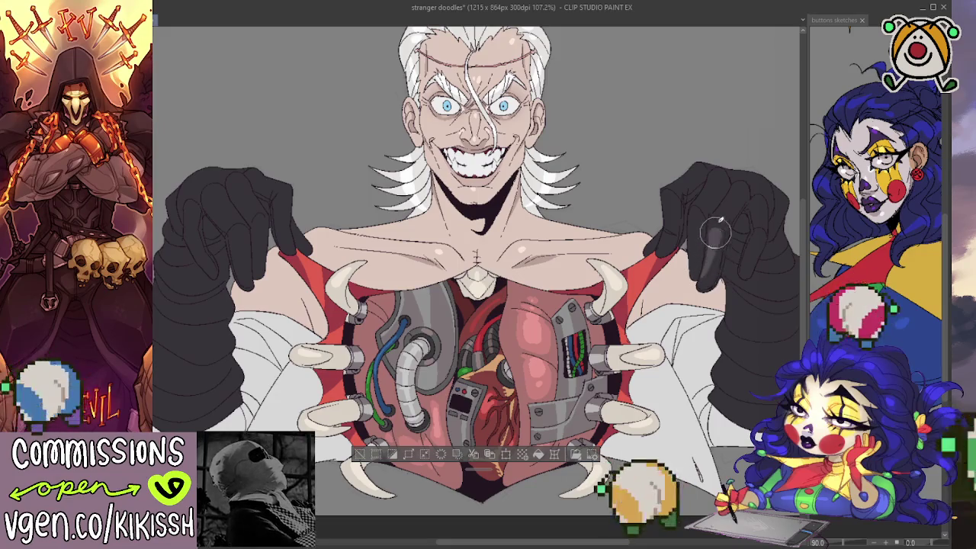
Step: Undo the trial highlight on the right glove and shift the view of the figure
key(ctrl+z)
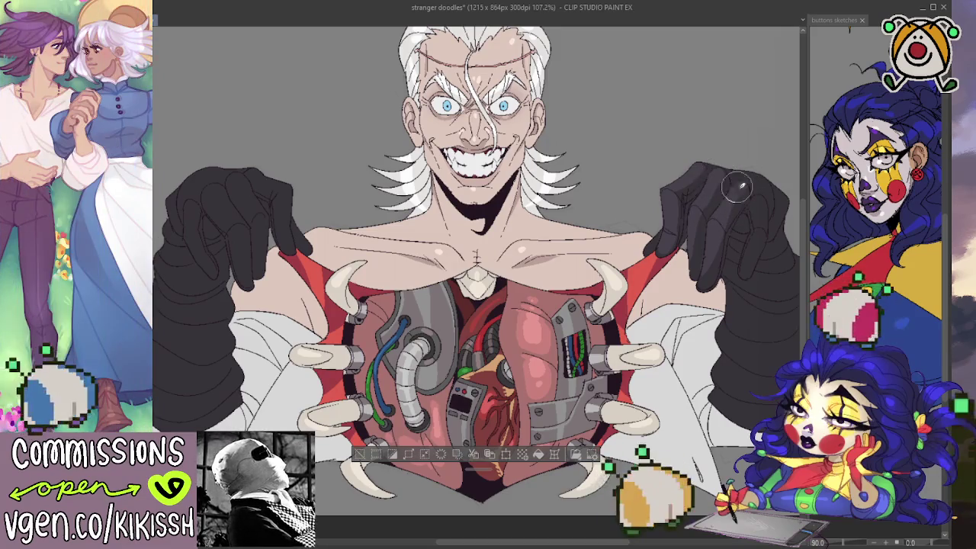
drag(763, 220, 729, 202)
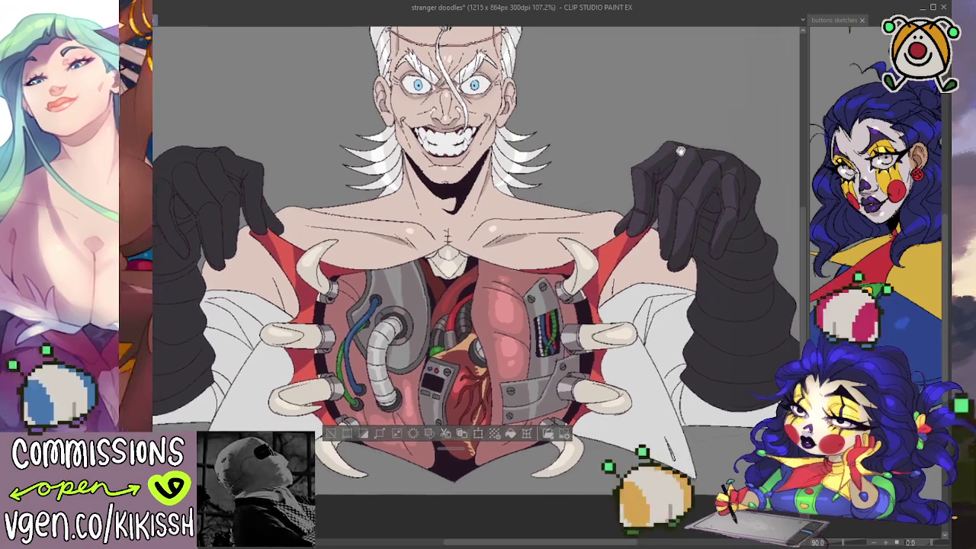
drag(674, 269, 657, 279)
mouse_move(666, 209)
mouse_down()
mouse_move(543, 233)
mouse_move(517, 257)
mouse_up()
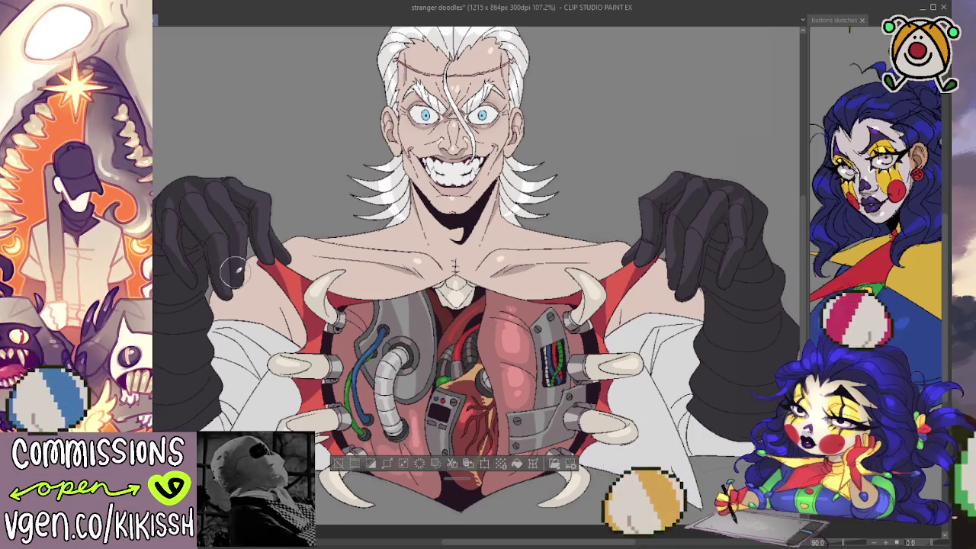
scroll(353, 206, right, 2)
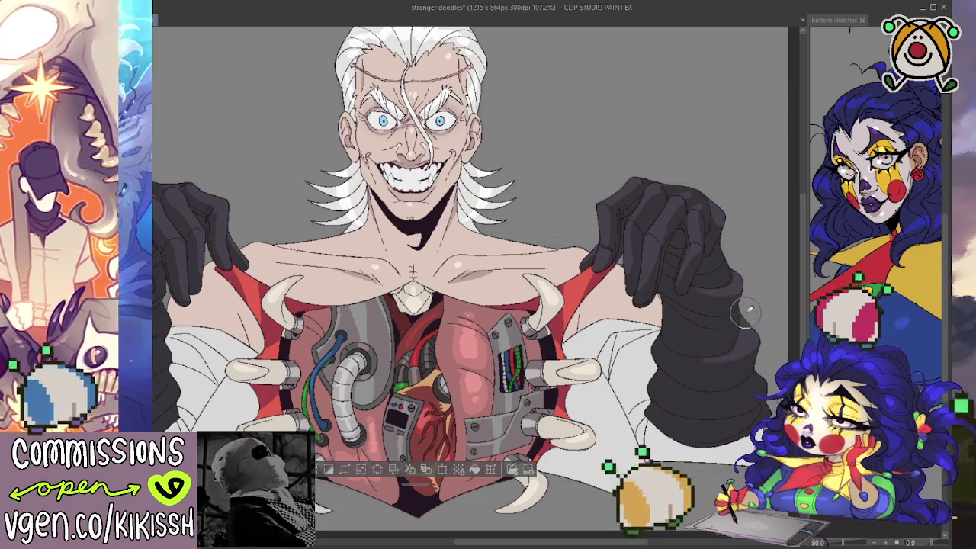
Step: Darken the left glove's cuff with shade strokes, then try and undo a right-glove highlight
drag(618, 372, 717, 357)
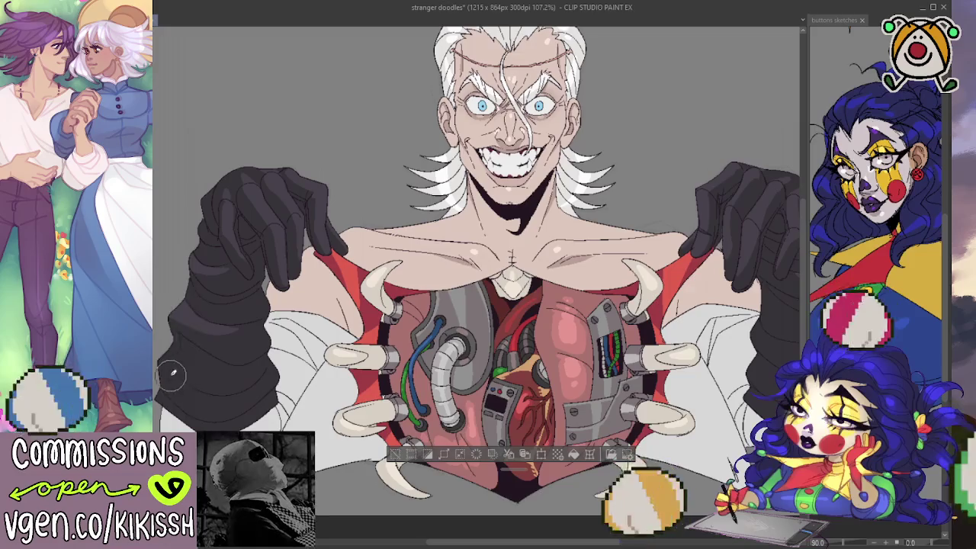
mouse_move(166, 363)
mouse_down()
mouse_move(229, 394)
mouse_move(218, 404)
mouse_up()
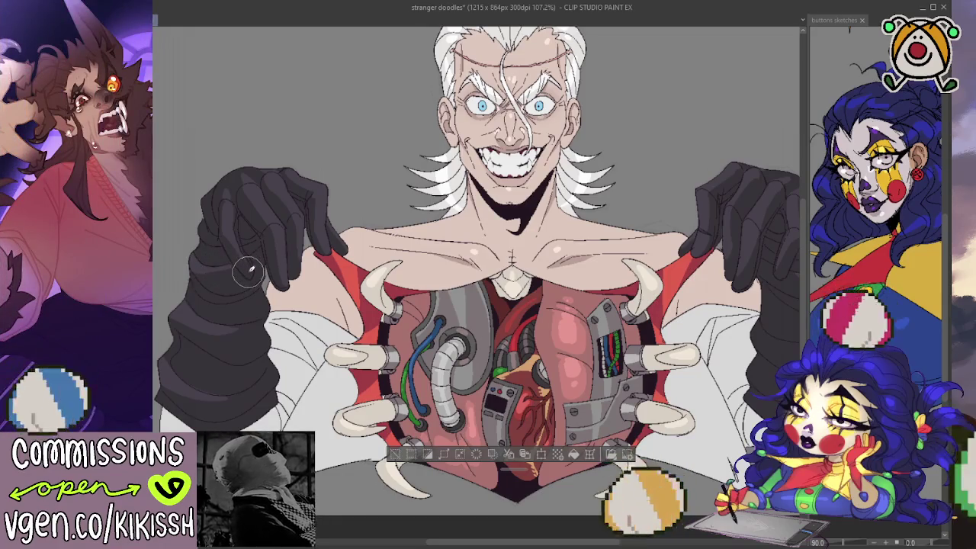
mouse_move(445, 303)
mouse_down()
mouse_move(391, 348)
mouse_move(411, 334)
mouse_move(406, 318)
mouse_up()
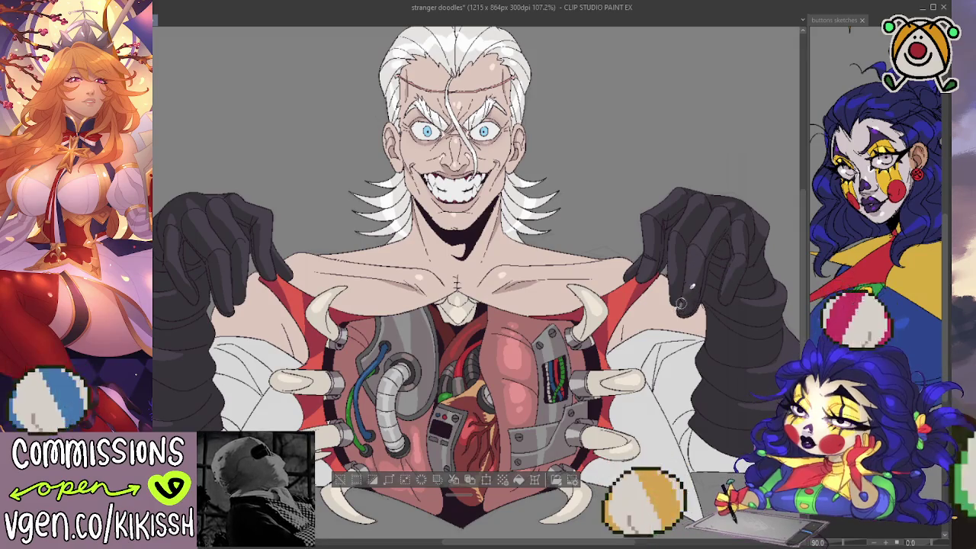
mouse_move(684, 298)
mouse_down()
mouse_move(697, 246)
mouse_move(723, 209)
mouse_up()
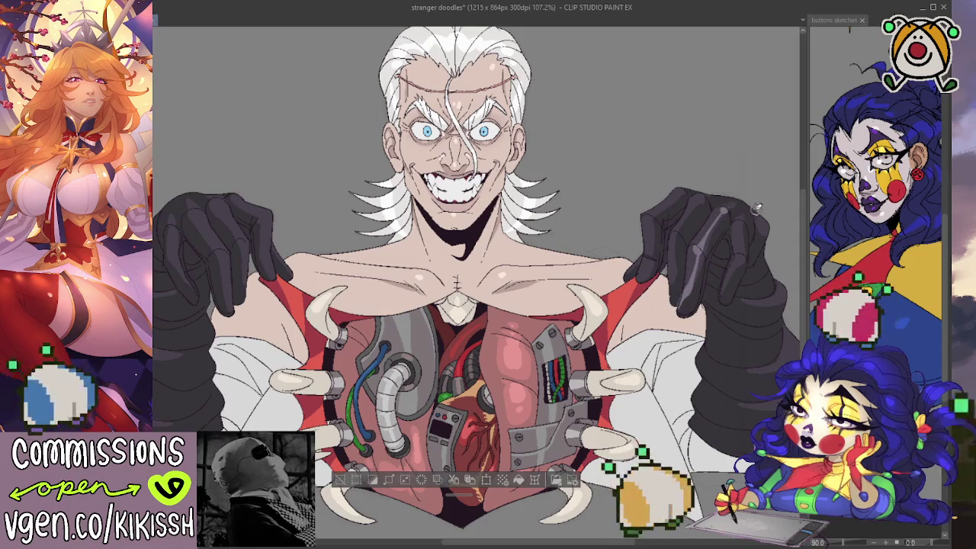
key(ctrl+z)
key(ctrl+z)
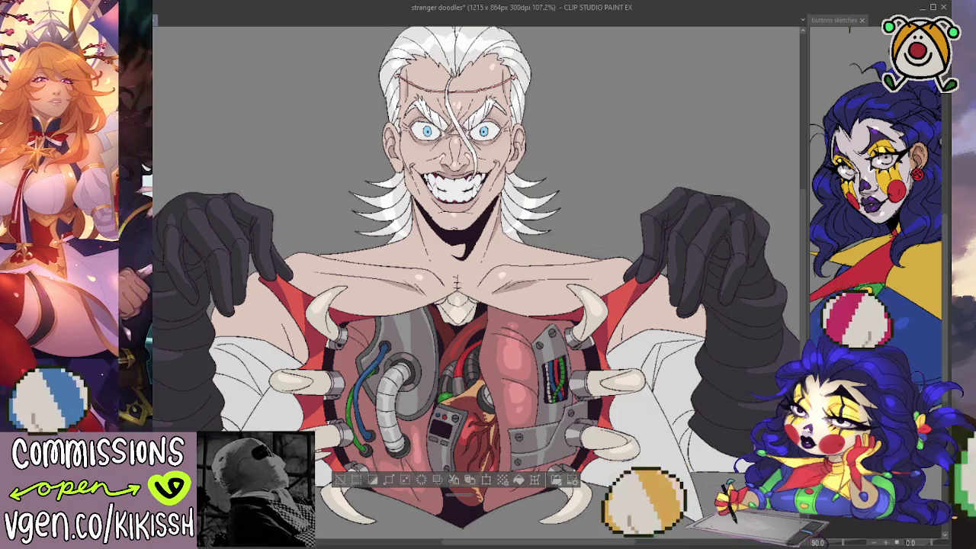